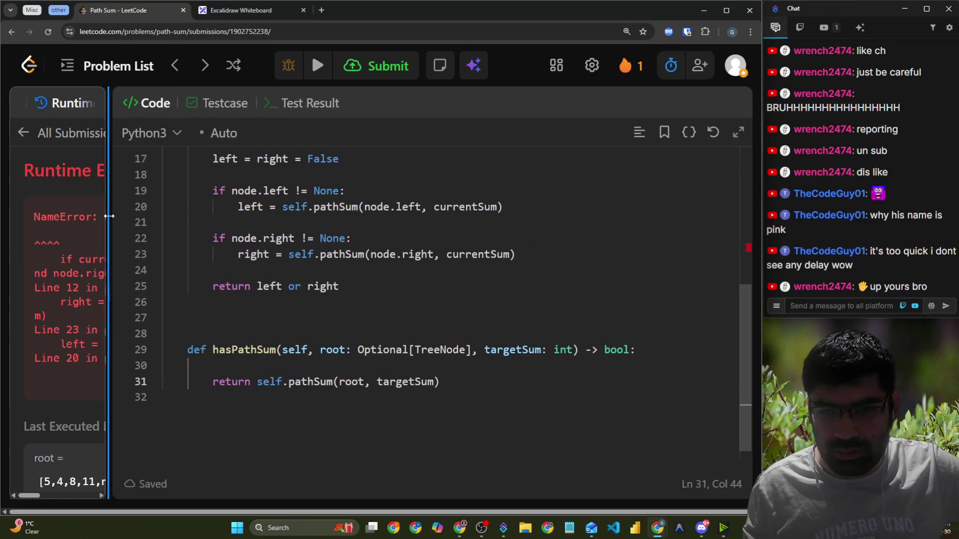
# Correct the lowercase 'none' on line 12 to 'None'
pyautogui.scroll(2, 464, 327)
pyautogui.scroll(1, 345, 210)
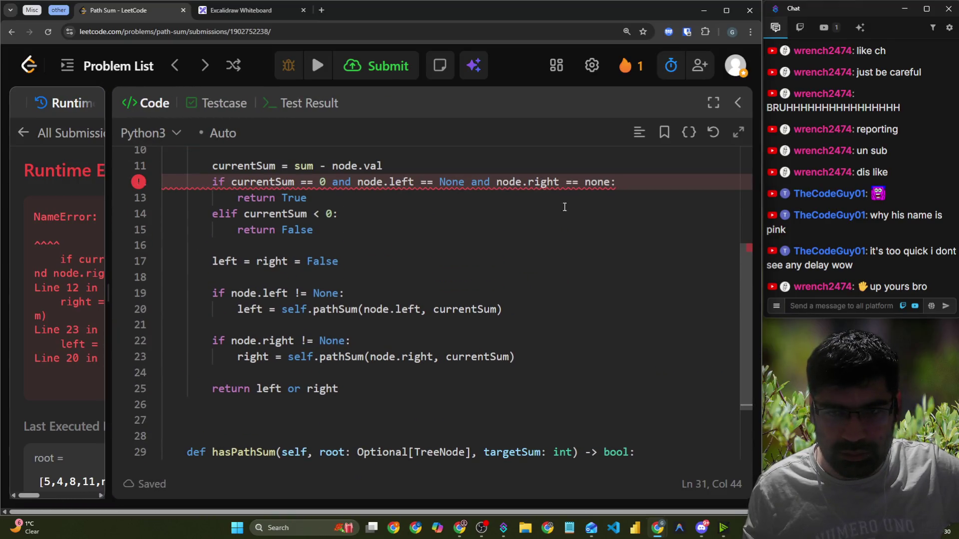
pyautogui.doubleClick(599, 185)
pyautogui.write('None')
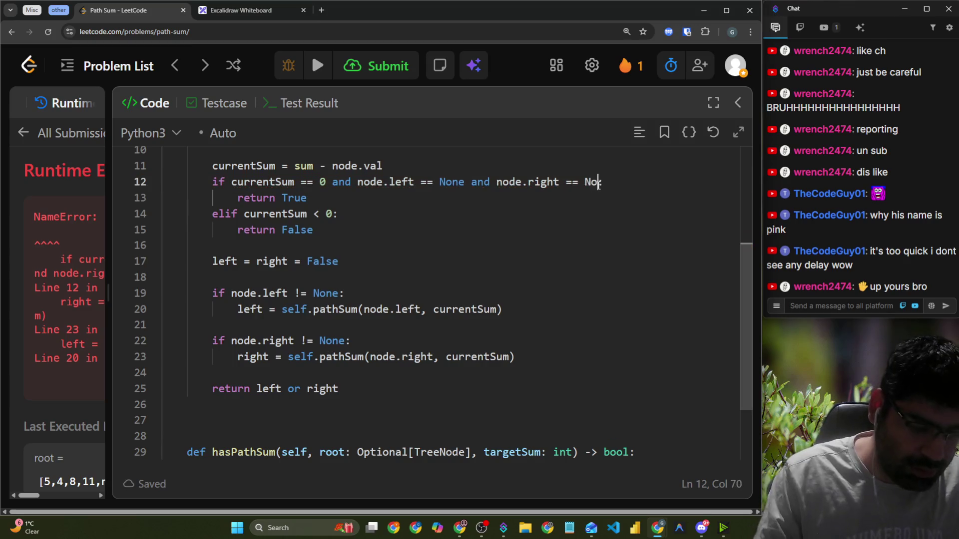
# Run the tests several times, widen the results panel and check the test case inputs
pyautogui.click(310, 72)
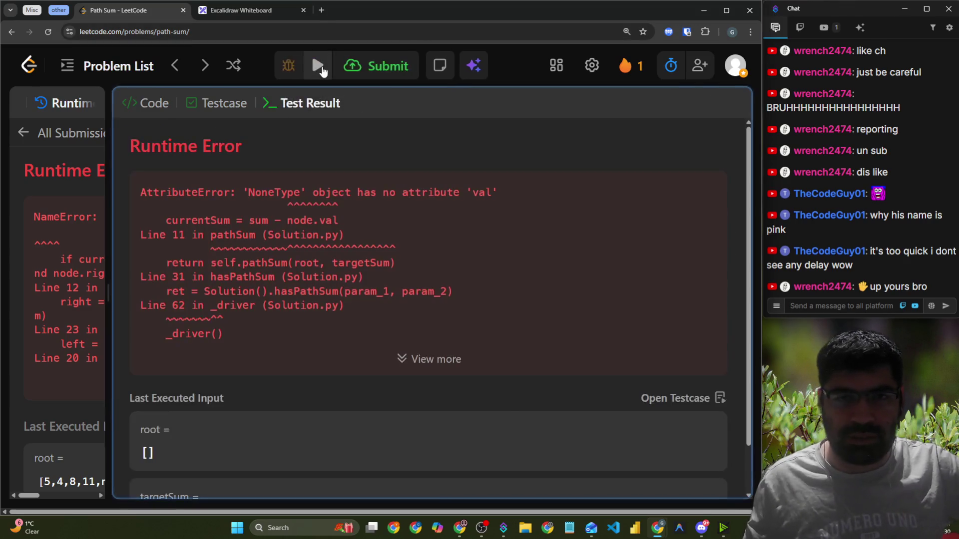
pyautogui.click(317, 67)
pyautogui.click(316, 67)
pyautogui.moveTo(112, 153); pyautogui.dragTo(60, 154)
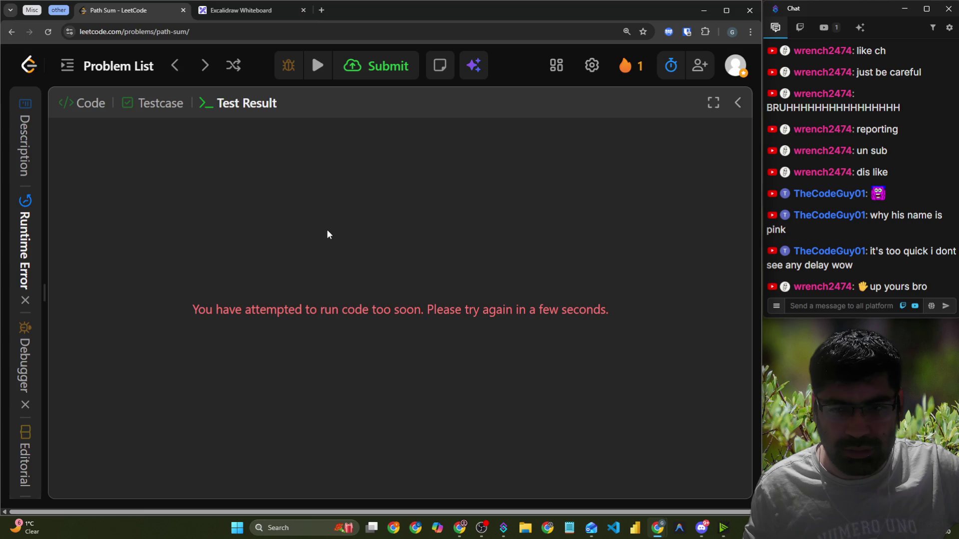
pyautogui.click(317, 66)
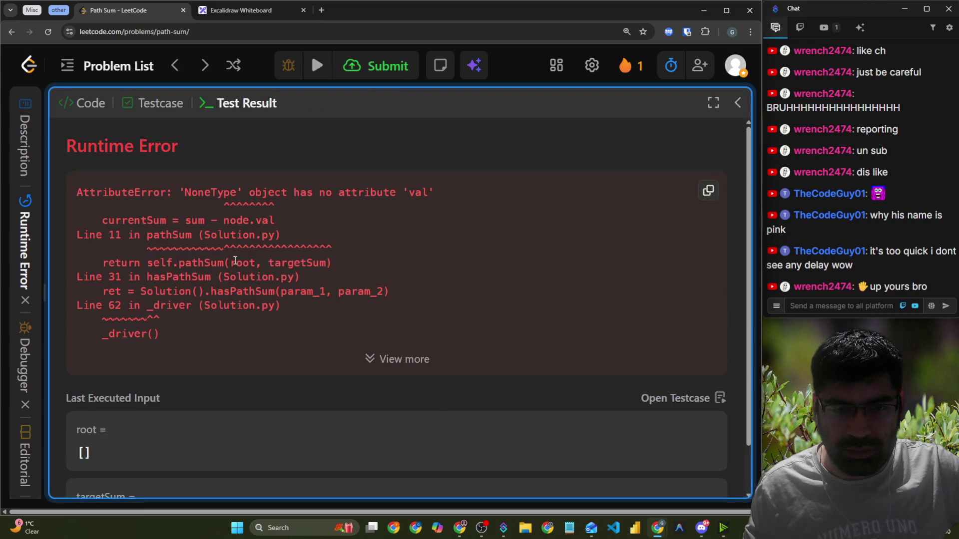
pyautogui.click(131, 107)
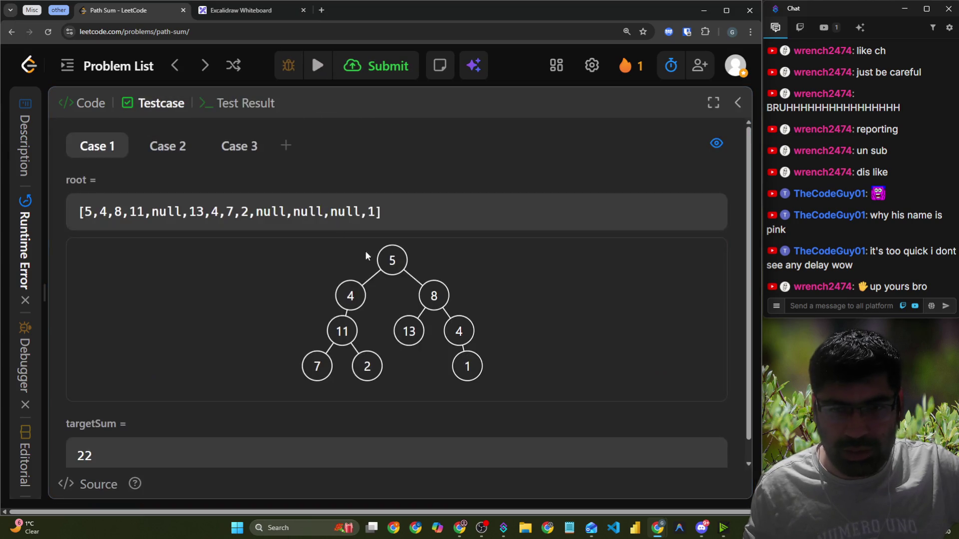
pyautogui.click(105, 113)
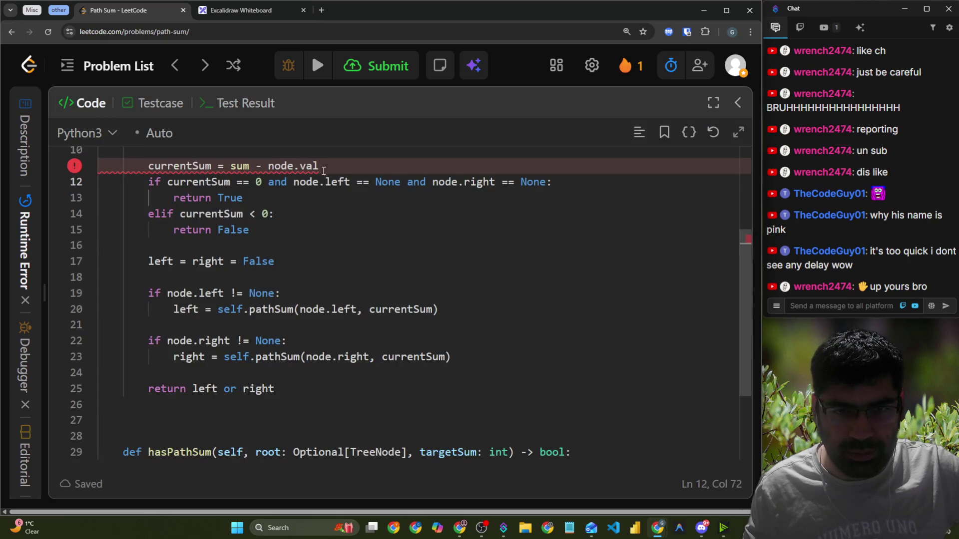
# Rerun the code, inspect the NoneType 'val' AttributeError at line 11, and return to the code
pyautogui.scroll(2, 340, 169)
pyautogui.scroll(3, 296, 254)
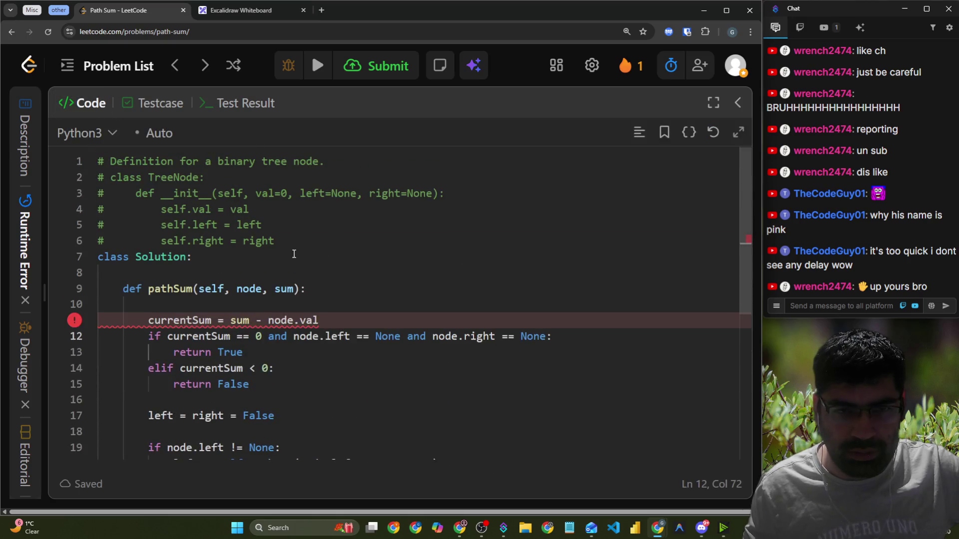
pyautogui.hotkey('ctrl', "'")
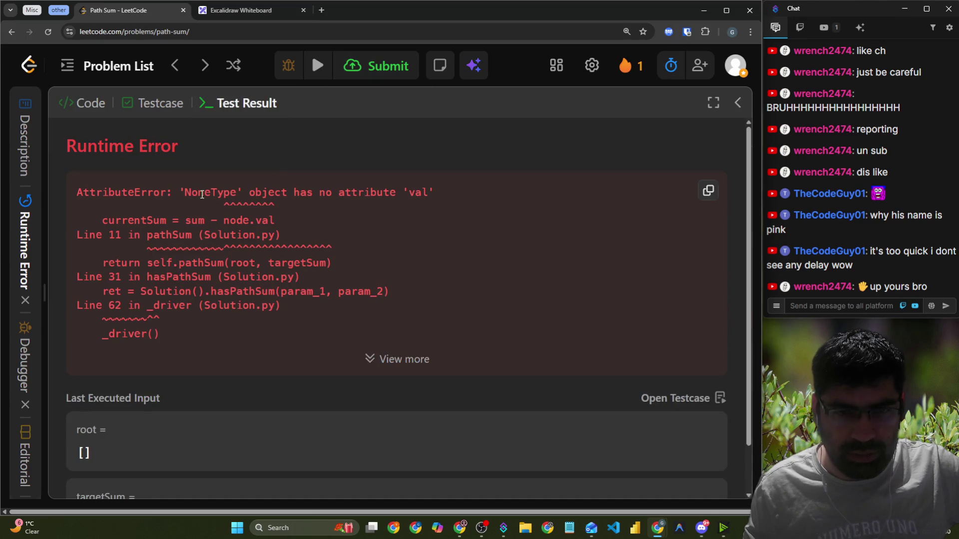
pyautogui.moveTo(191, 192); pyautogui.dragTo(351, 192)
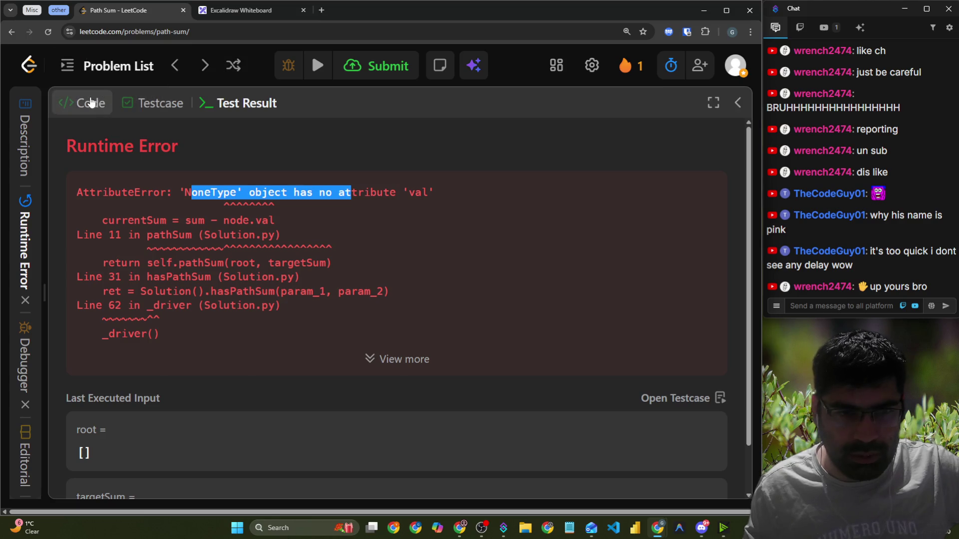
pyautogui.click(90, 103)
pyautogui.scroll(-2, 324, 235)
# Add an 'if node == None: return False' guard at the top of pathSum and run all three tests
pyautogui.click(310, 255)
pyautogui.scroll(-2, 310, 257)
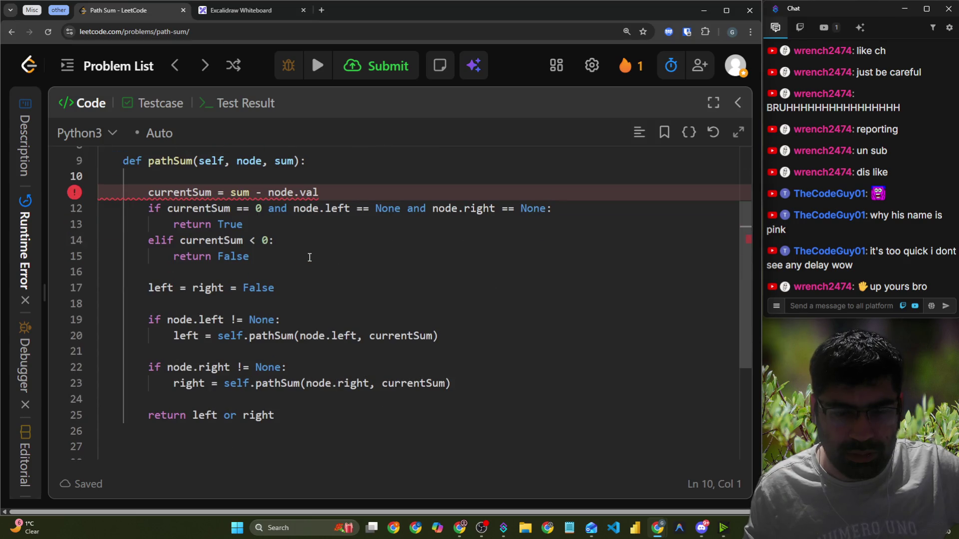
pyautogui.scroll(1, 312, 257)
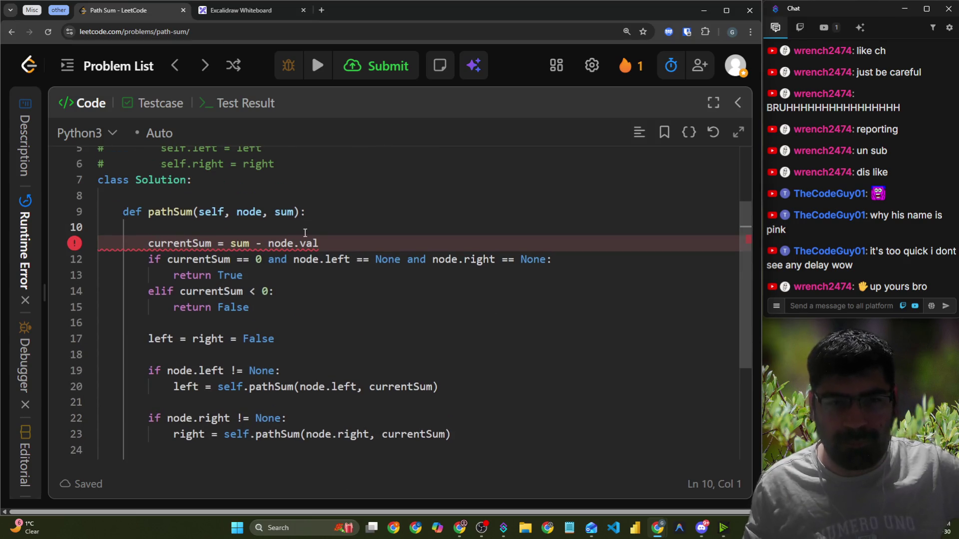
pyautogui.press('Tab')
pyautogui.press('Tab')
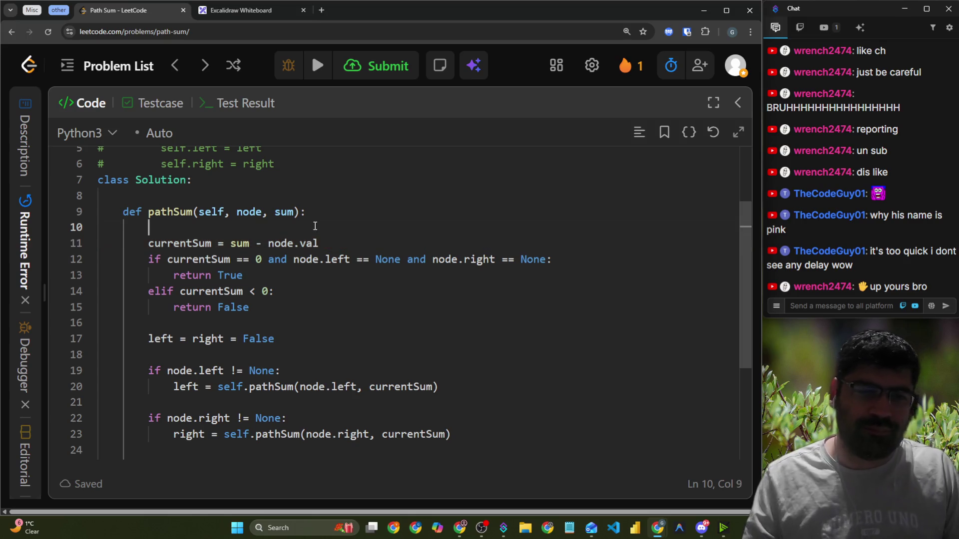
pyautogui.press('Return')
pyautogui.write('if ')
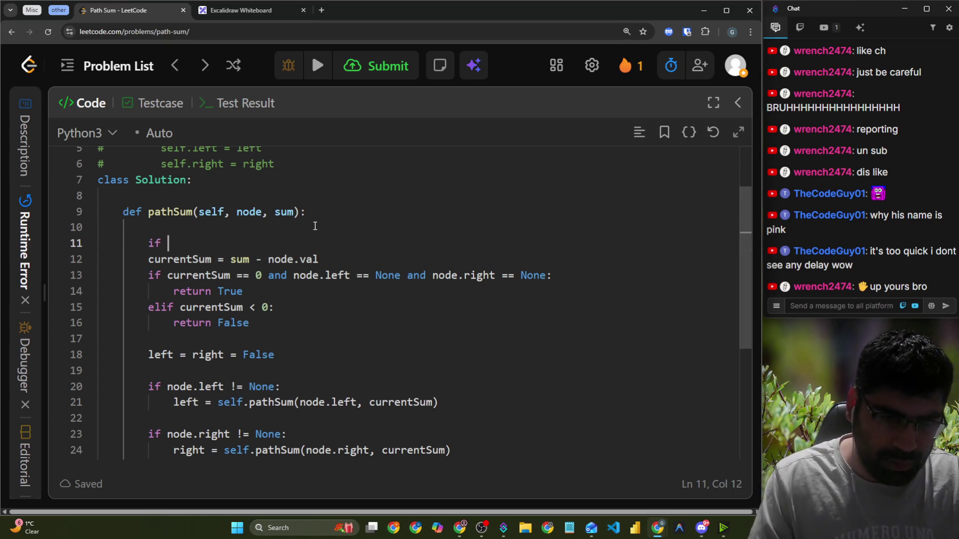
pyautogui.write('node.')
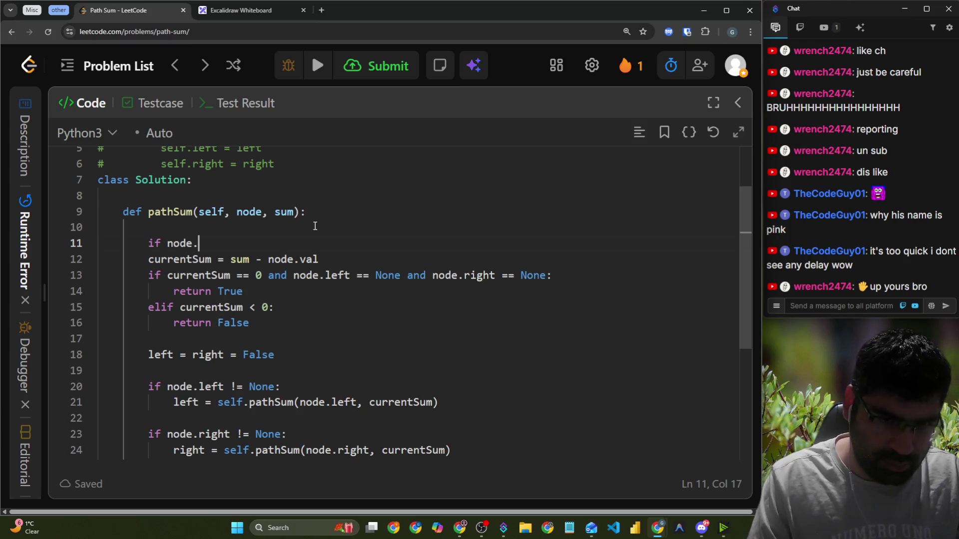
pyautogui.write('None')
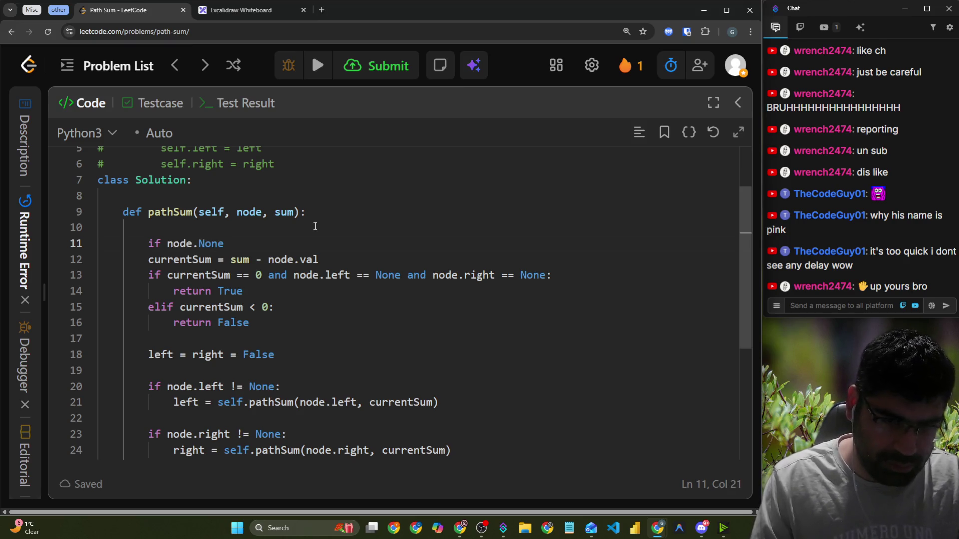
pyautogui.press('BackSpace')
pyautogui.press('BackSpace')
pyautogui.press('BackSpace')
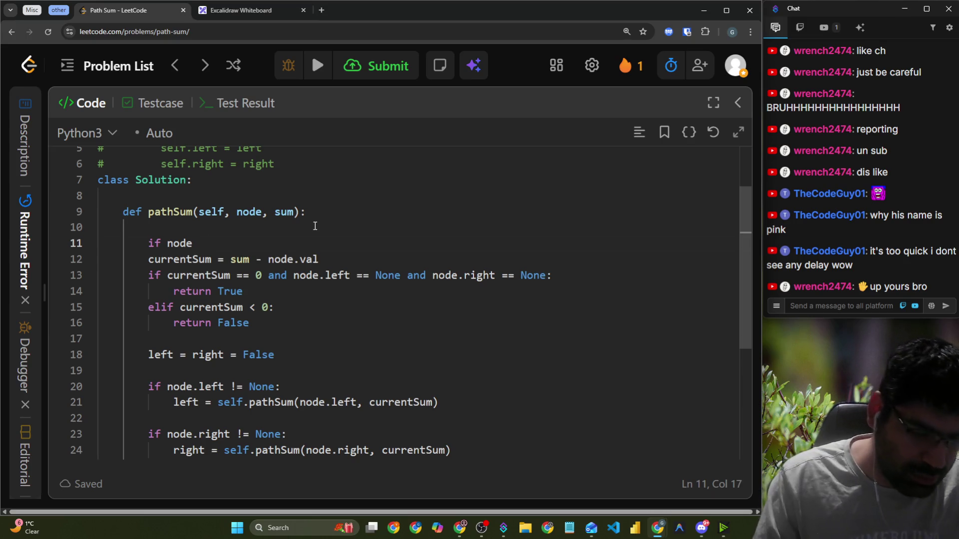
pyautogui.write('None')
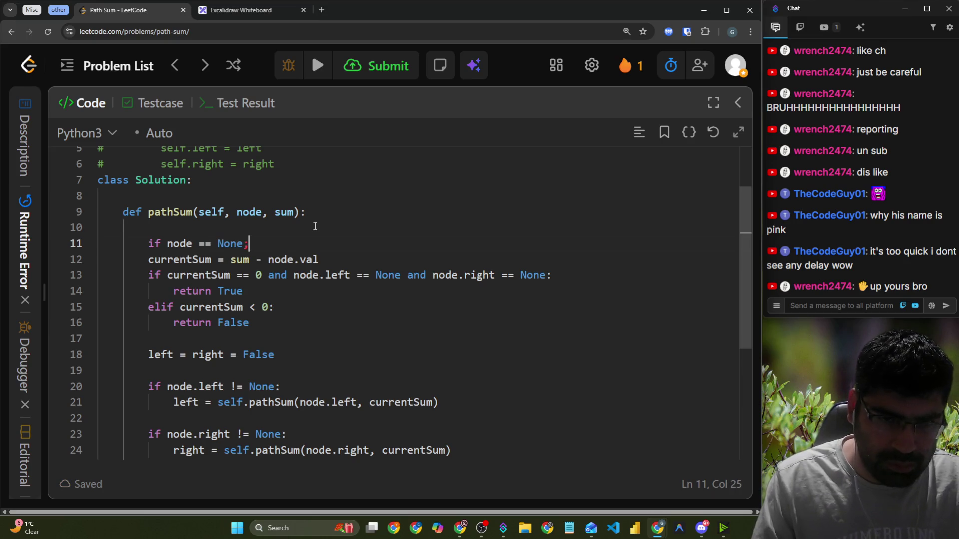
pyautogui.write(':')
pyautogui.press('Return')
pyautogui.write('r')
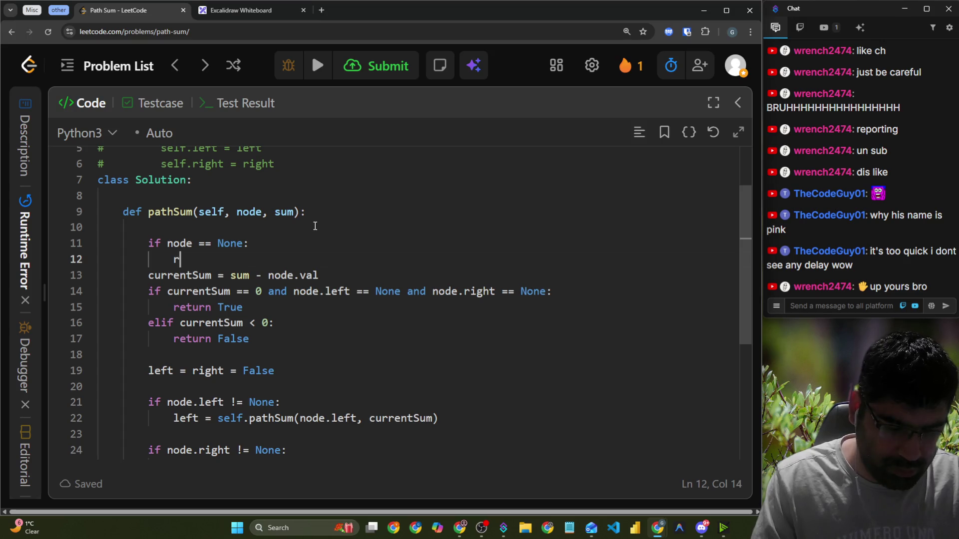
pyautogui.write('eturn Fa')
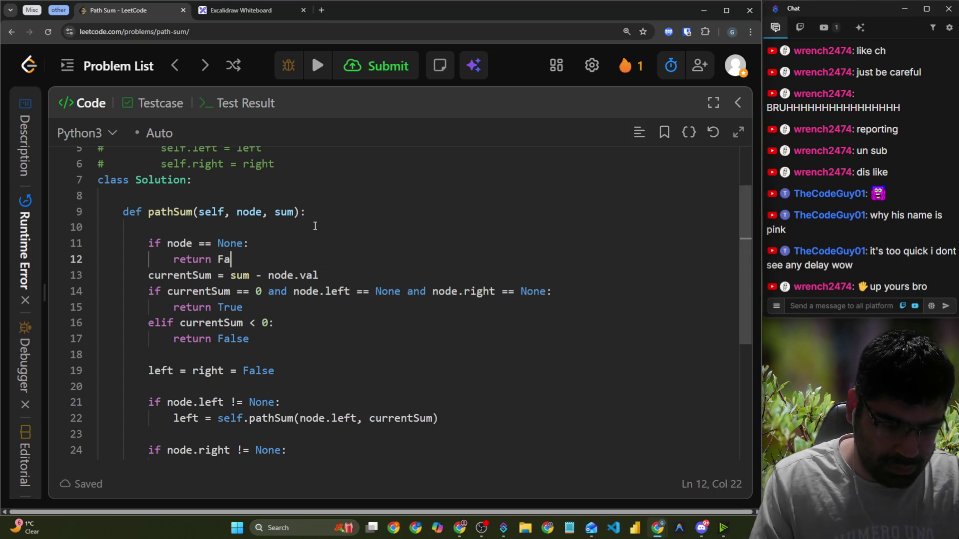
pyautogui.write('lse')
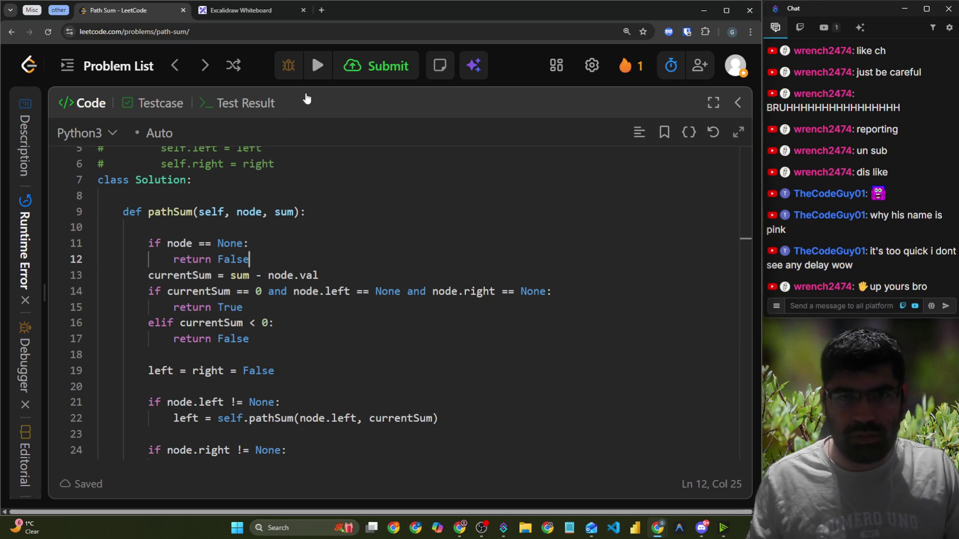
pyautogui.click(307, 70)
pyautogui.scroll(-2, 301, 154)
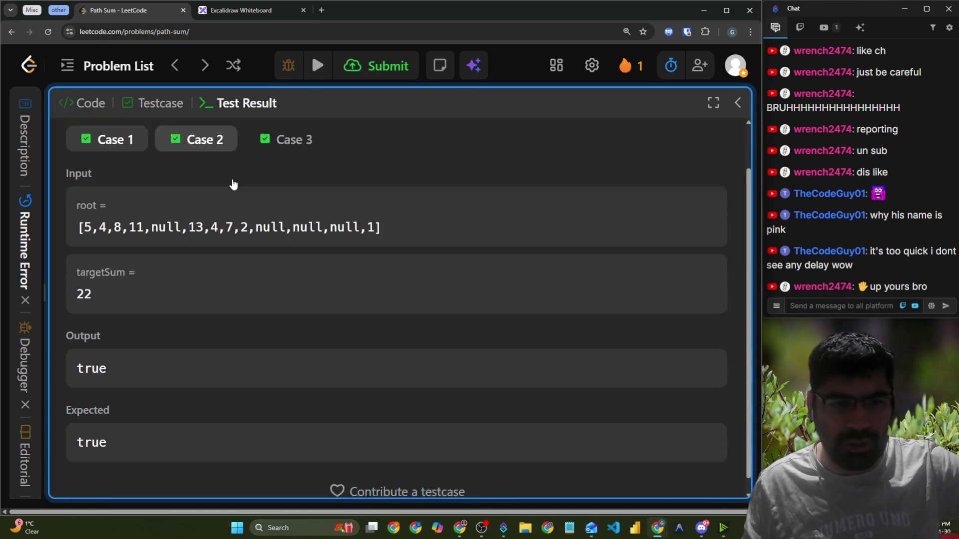
# Submit the solution and review the Wrong Answer on input [-2,null,-3]
pyautogui.click(287, 121)
pyautogui.click(310, 55)
pyautogui.scroll(-1, 150, 233)
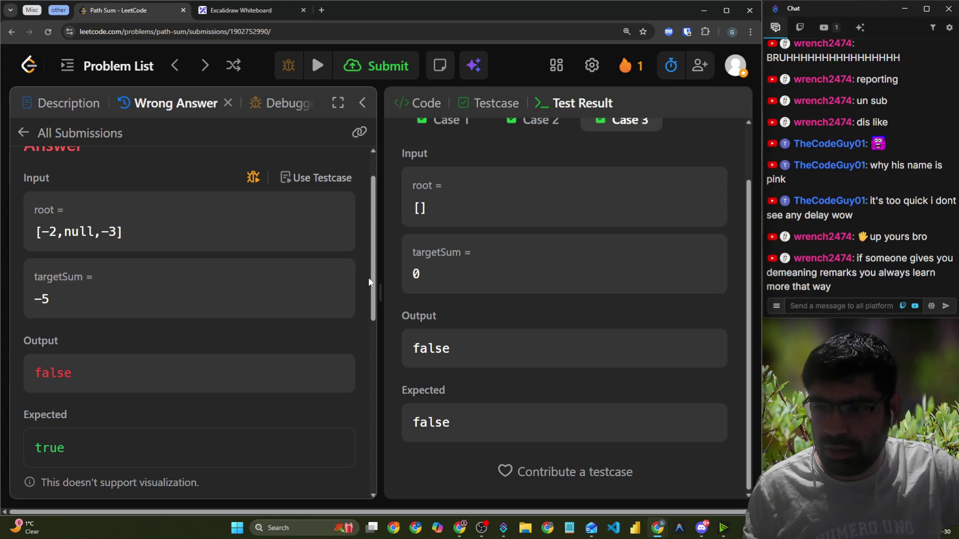
pyautogui.moveTo(381, 281); pyautogui.dragTo(199, 283)
# Delete the 'elif currentSum < 0: return False' branch from pathSum and resubmit
pyautogui.click(235, 106)
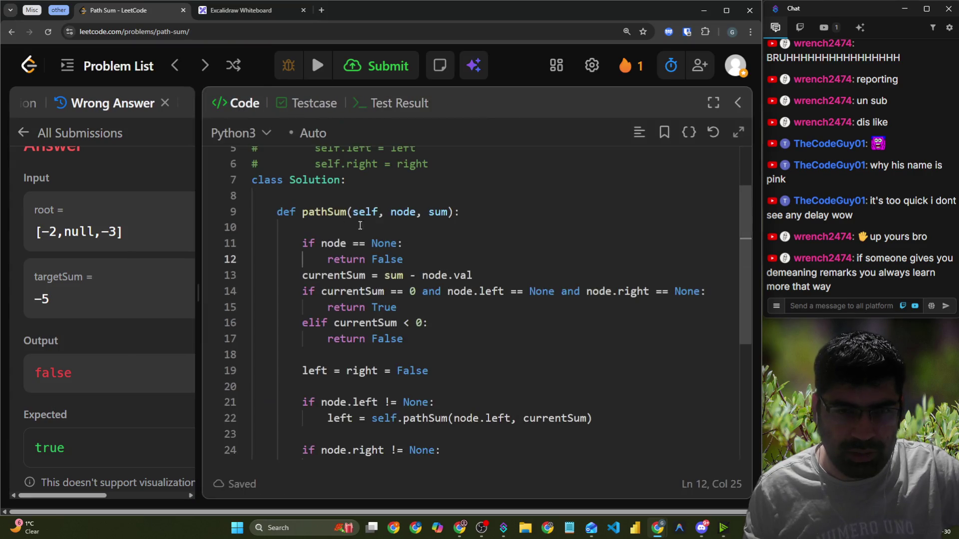
pyautogui.scroll(-2, 395, 249)
pyautogui.scroll(-1, 399, 252)
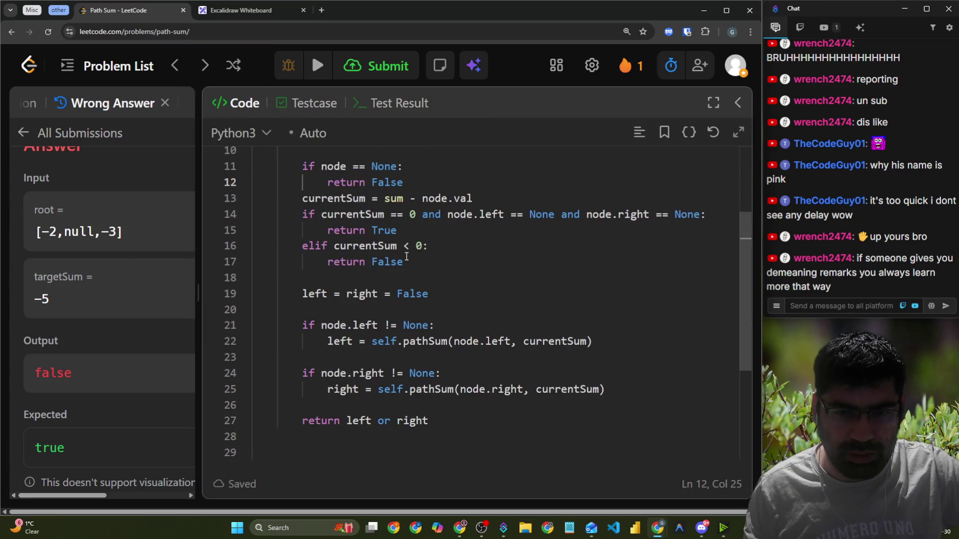
pyautogui.moveTo(415, 262); pyautogui.dragTo(251, 248)
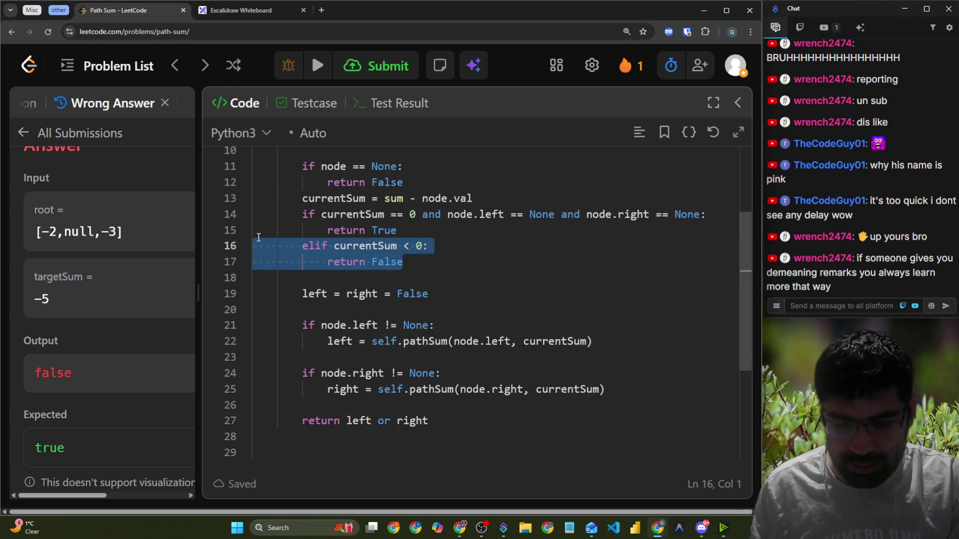
pyautogui.press('BackSpace')
pyautogui.press('BackSpace')
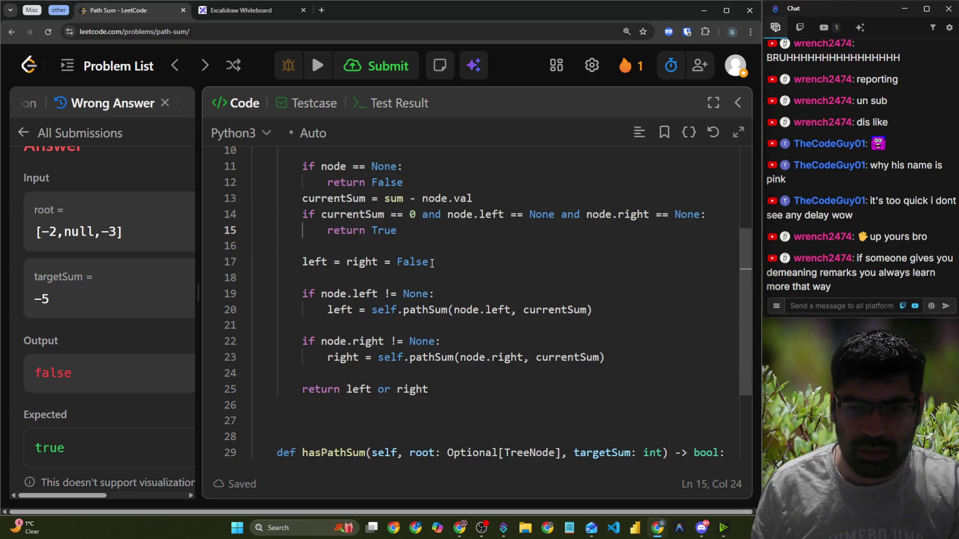
pyautogui.click(380, 66)
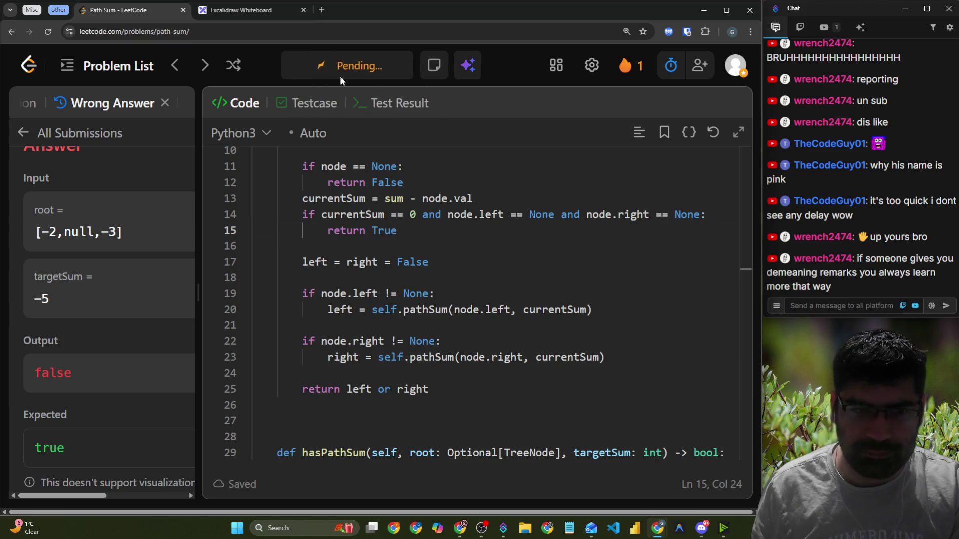
# Widen the submission results and resubmit the Path Sum solution, getting Accepted at 0 ms
pyautogui.moveTo(200, 157)
pyautogui.mouseDown()
pyautogui.moveTo(575, 159)
pyautogui.moveTo(515, 159)
pyautogui.mouseUp()
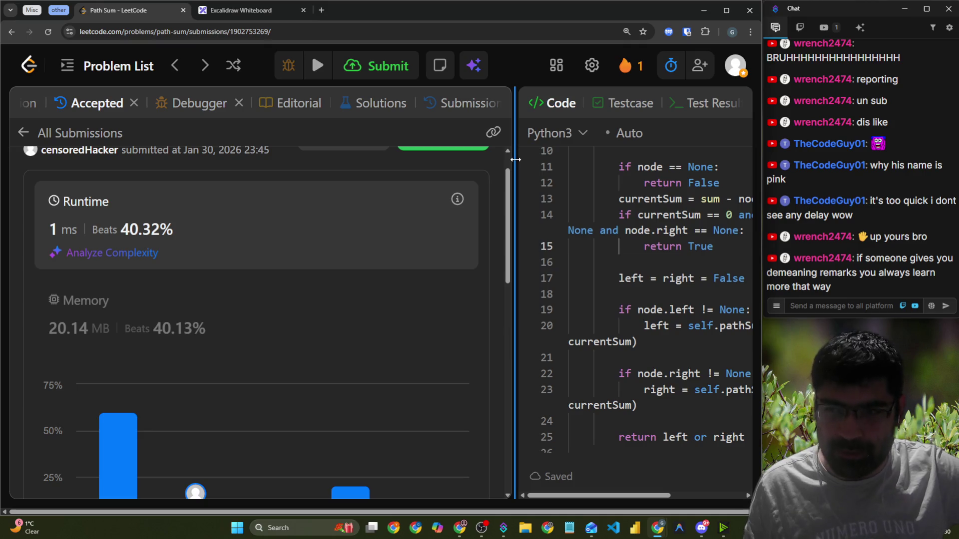
pyautogui.moveTo(515, 159); pyautogui.dragTo(704, 159)
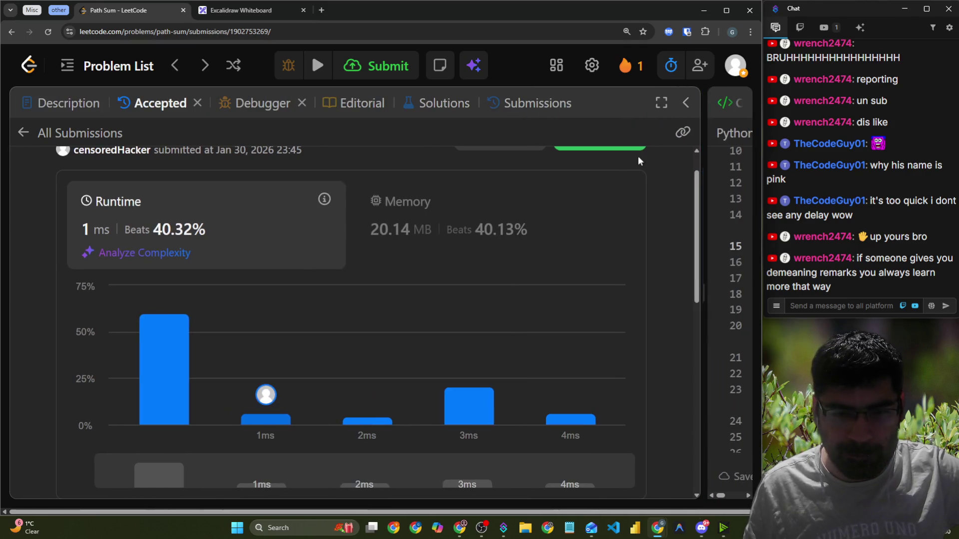
pyautogui.click(394, 67)
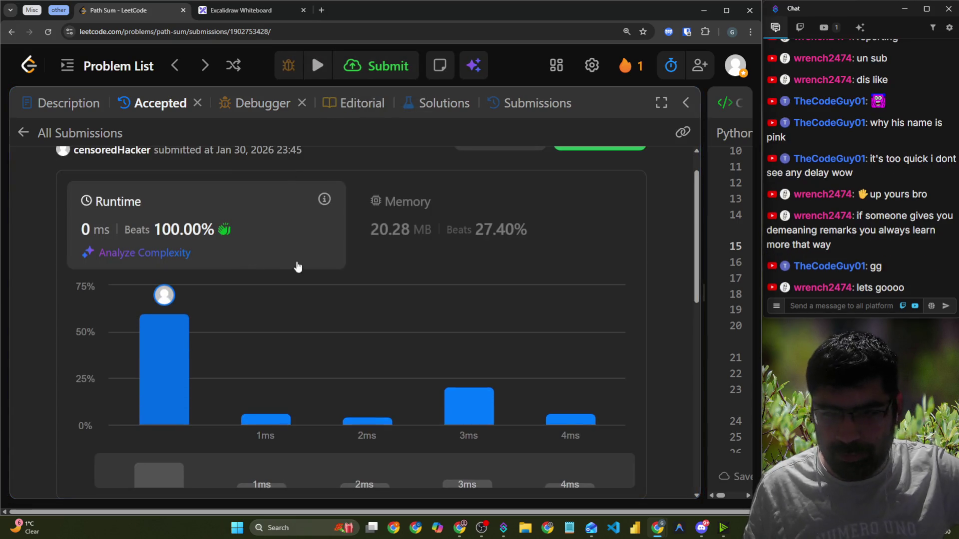
# Expand the code editor over the results and select the whole recursive solution
pyautogui.moveTo(702, 290)
pyautogui.mouseDown()
pyautogui.moveTo(345, 289)
pyautogui.moveTo(689, 289)
pyautogui.mouseUp()
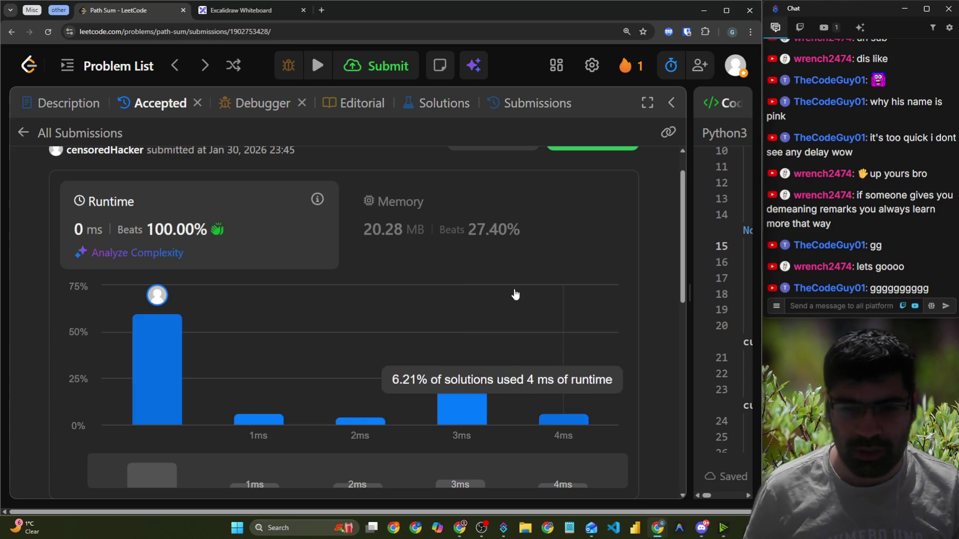
pyautogui.scroll(-5, 514, 293)
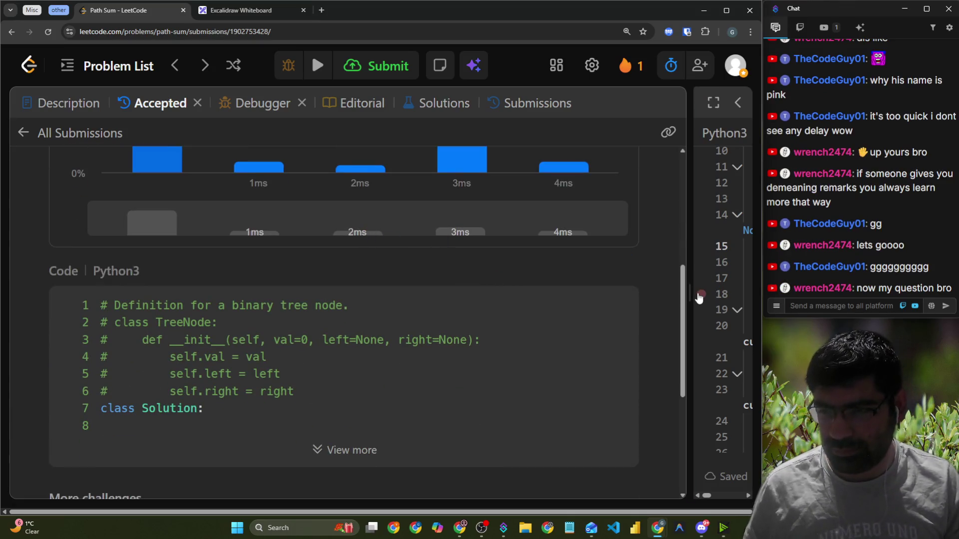
pyautogui.moveTo(695, 298); pyautogui.dragTo(116, 298)
pyautogui.scroll(3, 873, 185)
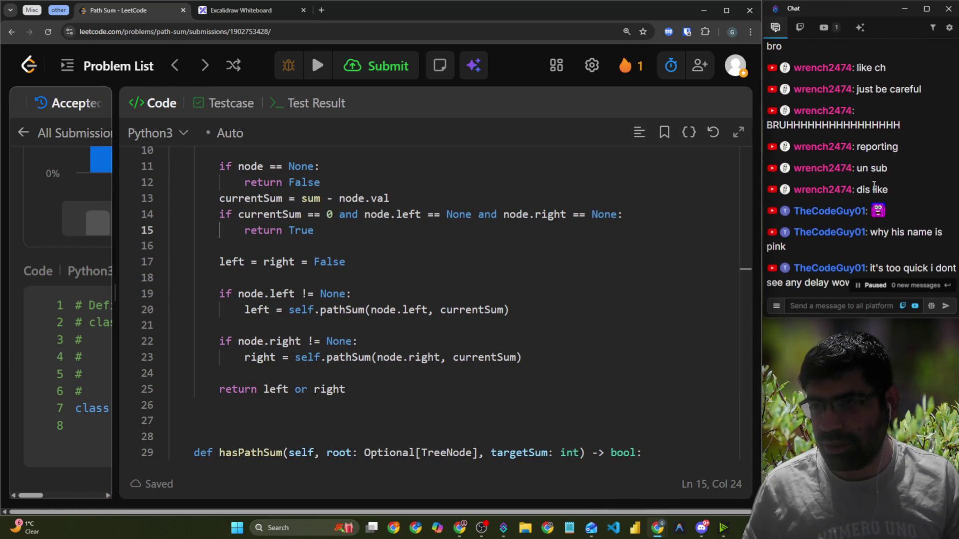
pyautogui.scroll(2, 874, 186)
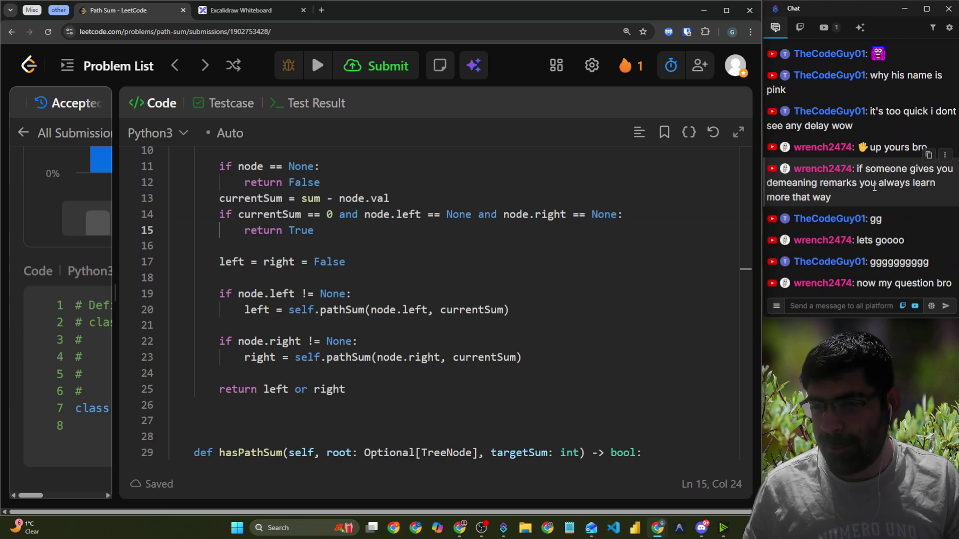
pyautogui.scroll(-3, 580, 365)
pyautogui.moveTo(398, 374)
pyautogui.mouseDown()
pyautogui.moveTo(172, 150)
pyautogui.moveTo(192, 177)
pyautogui.moveTo(159, 220)
pyautogui.moveTo(170, 161)
pyautogui.mouseUp()
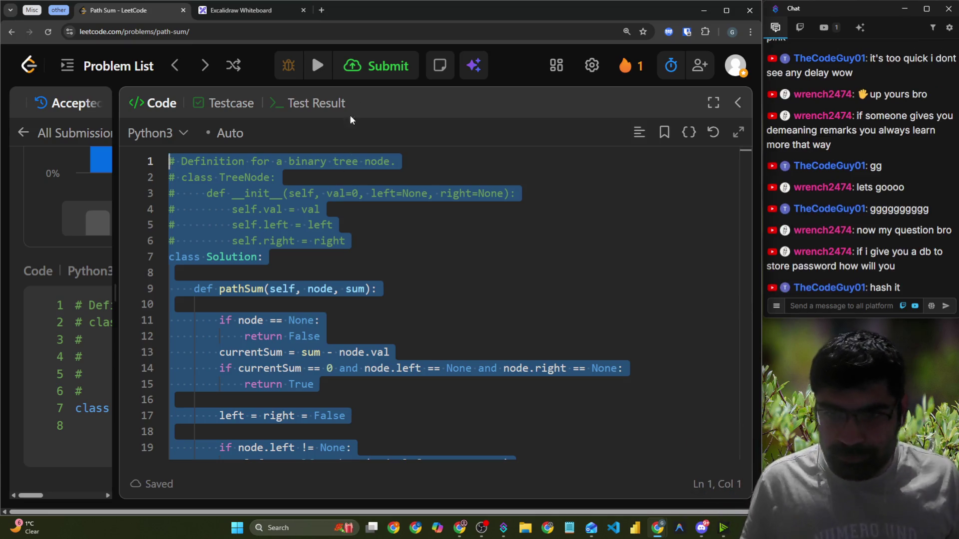
# Switch to the Excalidraw whiteboard, scroll to blank canvas, and draw a green 1
pyautogui.click(230, 12)
pyautogui.scroll(-15, 360, 160)
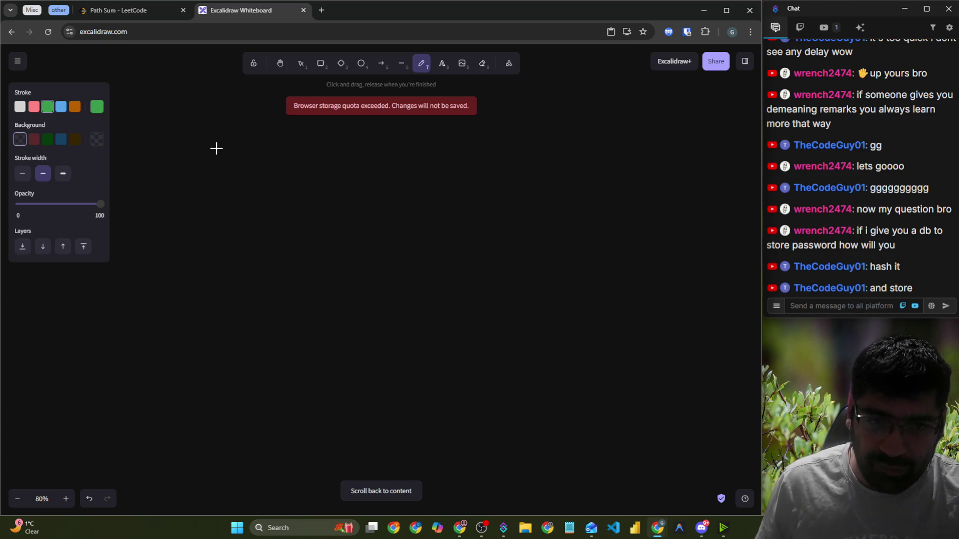
pyautogui.moveTo(225, 159); pyautogui.dragTo(230, 187)
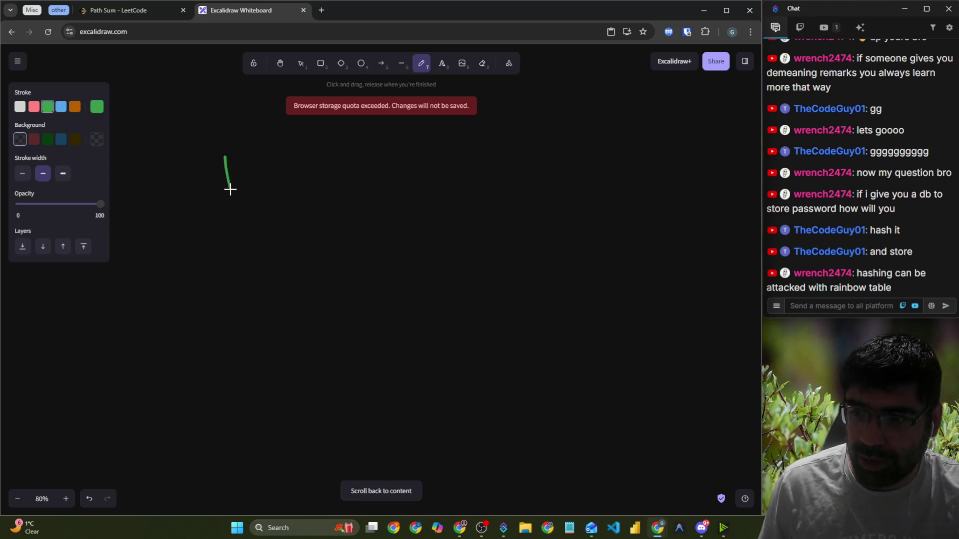
# Circle the green 1, write the 'Architecture' heading, and draw an L-shaped arrow below it
pyautogui.moveTo(217, 146)
pyautogui.mouseDown()
pyautogui.moveTo(241, 157)
pyautogui.moveTo(213, 146)
pyautogui.mouseUp()
pyautogui.moveTo(292, 154)
pyautogui.mouseDown()
pyautogui.moveTo(290, 202)
pyautogui.moveTo(349, 159)
pyautogui.moveTo(389, 160)
pyautogui.moveTo(406, 139)
pyautogui.moveTo(435, 156)
pyautogui.moveTo(523, 135)
pyautogui.moveTo(564, 155)
pyautogui.mouseUp()
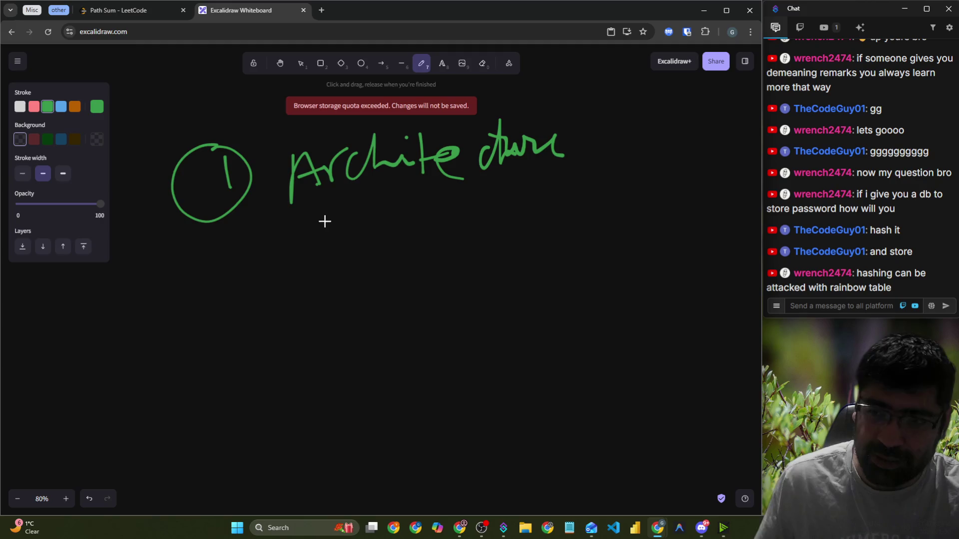
pyautogui.moveTo(339, 202)
pyautogui.mouseDown()
pyautogui.moveTo(385, 265)
pyautogui.moveTo(378, 281)
pyautogui.mouseUp()
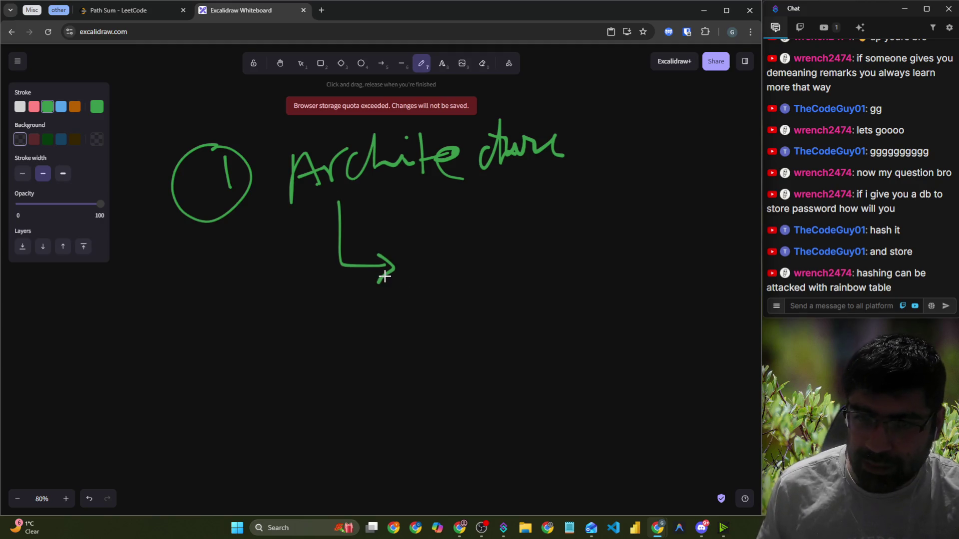
# Handwrite 'Seggregation' after the arrow and underline it
pyautogui.scroll(-1, 399, 252)
pyautogui.moveTo(424, 199)
pyautogui.mouseDown()
pyautogui.moveTo(407, 242)
pyautogui.moveTo(488, 222)
pyautogui.moveTo(470, 264)
pyautogui.moveTo(527, 223)
pyautogui.moveTo(509, 289)
pyautogui.mouseUp()
pyautogui.moveTo(547, 245)
pyautogui.mouseDown()
pyautogui.moveTo(545, 218)
pyautogui.moveTo(574, 200)
pyautogui.mouseUp()
pyautogui.moveTo(570, 227)
pyautogui.mouseDown()
pyautogui.moveTo(608, 213)
pyautogui.moveTo(597, 214)
pyautogui.moveTo(630, 217)
pyautogui.moveTo(649, 200)
pyautogui.moveTo(709, 220)
pyautogui.mouseUp()
pyautogui.moveTo(390, 281); pyautogui.dragTo(646, 253)
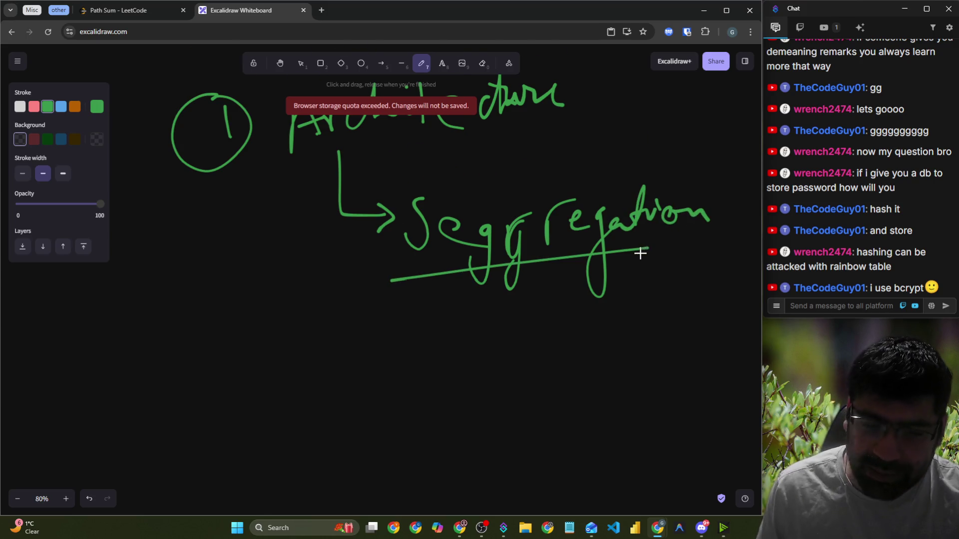
pyautogui.scroll(-3, 334, 255)
pyautogui.scroll(3, 385, 247)
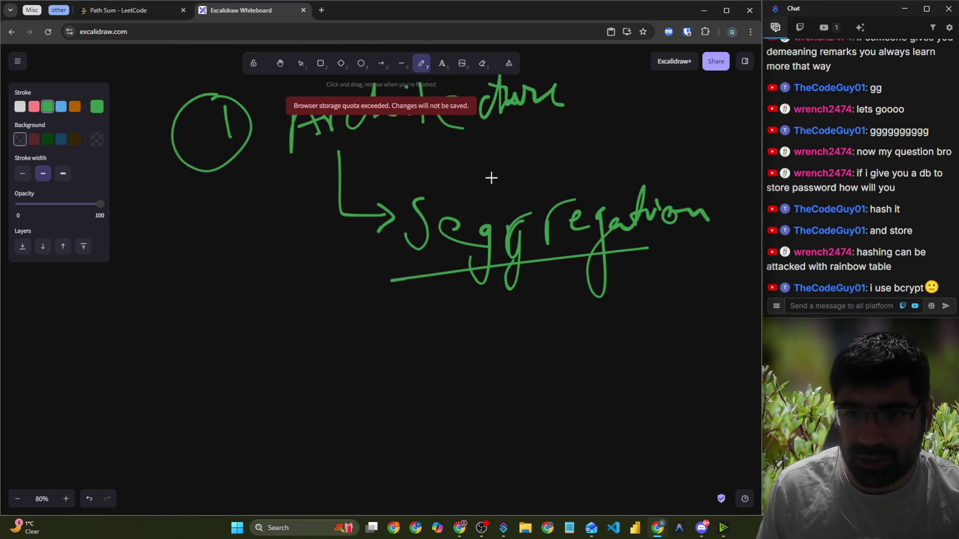
pyautogui.click(482, 63)
# Erase the misspelled 'Seggregation' and handwrite 'Segmentation' above the underline
pyautogui.moveTo(422, 207)
pyautogui.mouseDown()
pyautogui.moveTo(420, 222)
pyautogui.moveTo(689, 209)
pyautogui.moveTo(489, 234)
pyautogui.moveTo(649, 202)
pyautogui.mouseUp()
pyautogui.click(422, 63)
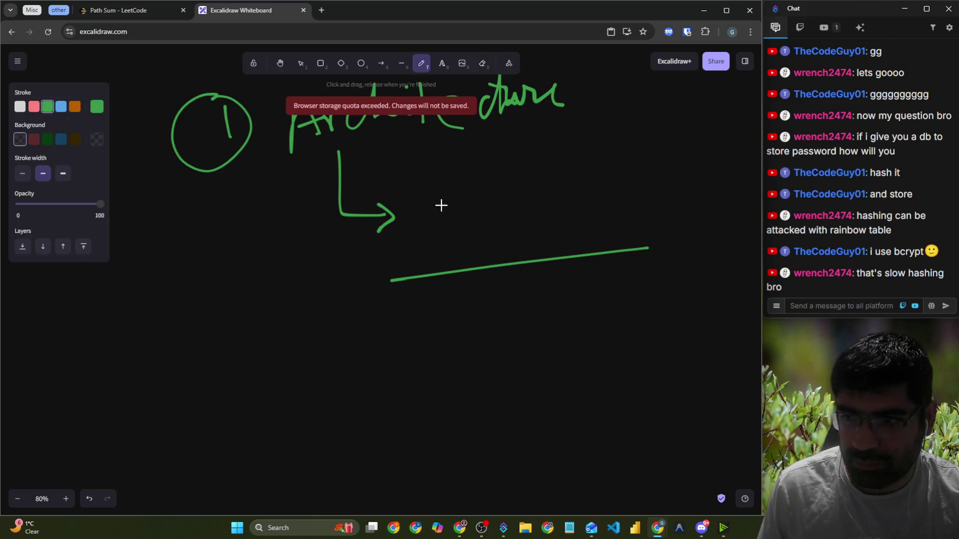
pyautogui.moveTo(438, 193)
pyautogui.mouseDown()
pyautogui.moveTo(417, 235)
pyautogui.moveTo(477, 229)
pyautogui.moveTo(492, 216)
pyautogui.moveTo(561, 215)
pyautogui.moveTo(576, 198)
pyautogui.moveTo(656, 202)
pyautogui.mouseUp()
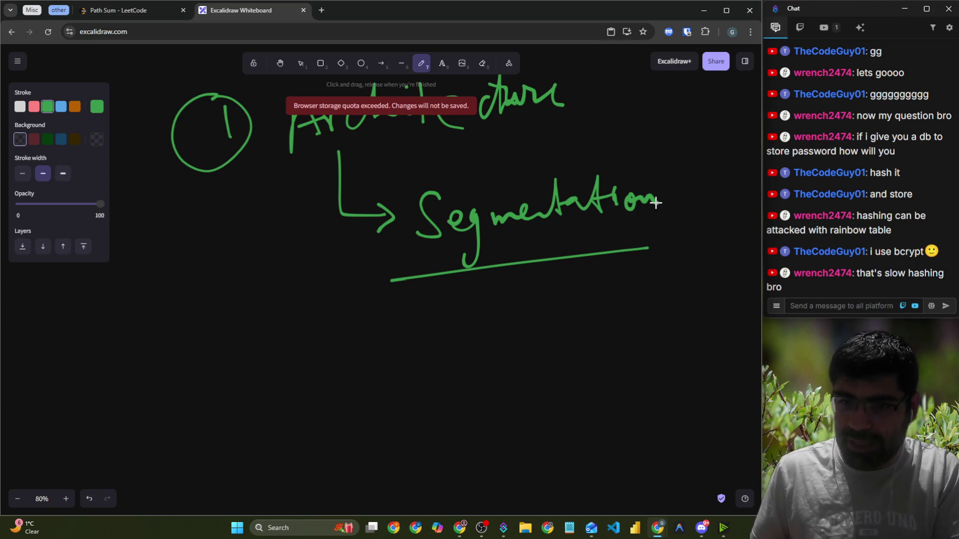
pyautogui.scroll(-2, 300, 265)
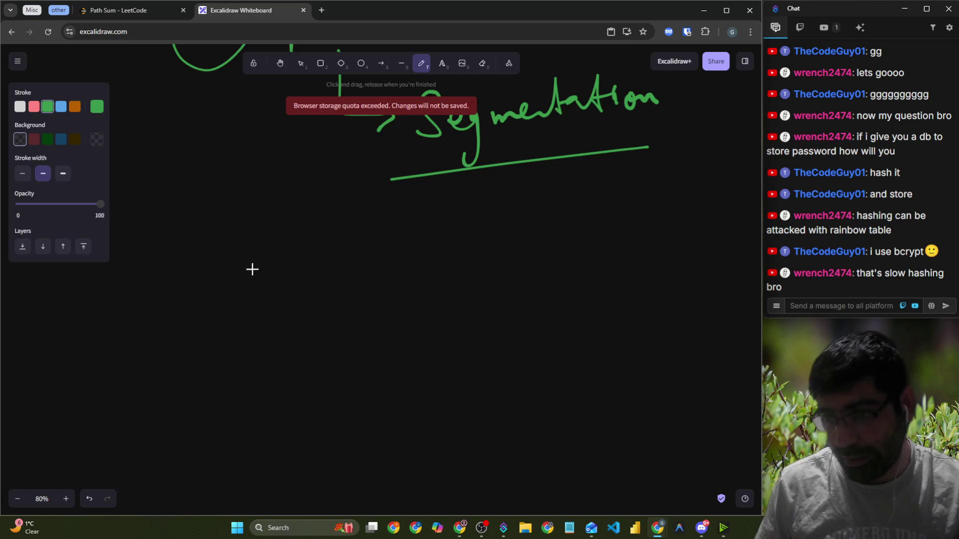
pyautogui.scroll(-2, 251, 263)
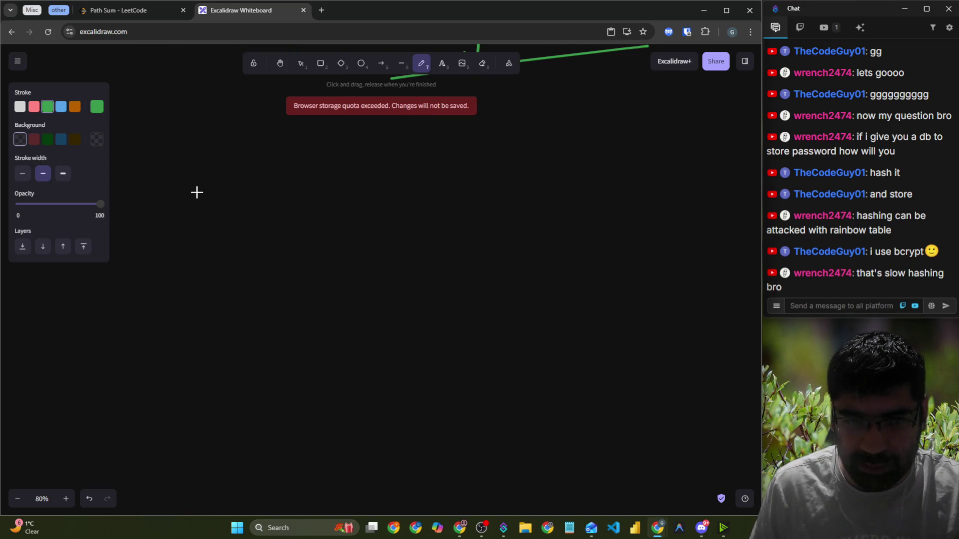
# Draw a three-column table with a header row, writing 'User' and 'Salt' headings
pyautogui.moveTo(206, 192)
pyautogui.mouseDown()
pyautogui.moveTo(182, 188)
pyautogui.moveTo(182, 381)
pyautogui.moveTo(408, 390)
pyautogui.moveTo(508, 289)
pyautogui.moveTo(498, 175)
pyautogui.moveTo(193, 186)
pyautogui.mouseUp()
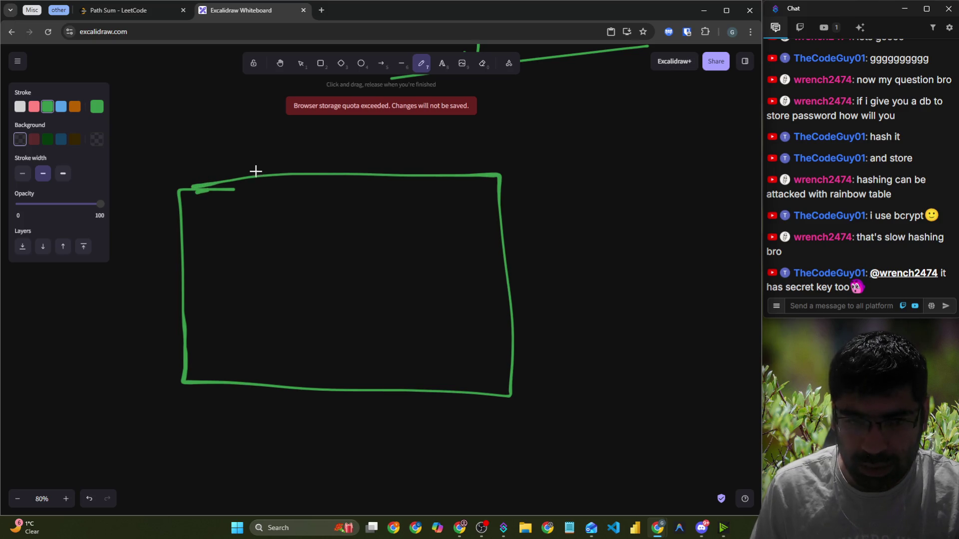
pyautogui.moveTo(277, 175); pyautogui.dragTo(284, 371)
pyautogui.moveTo(185, 231); pyautogui.dragTo(506, 220)
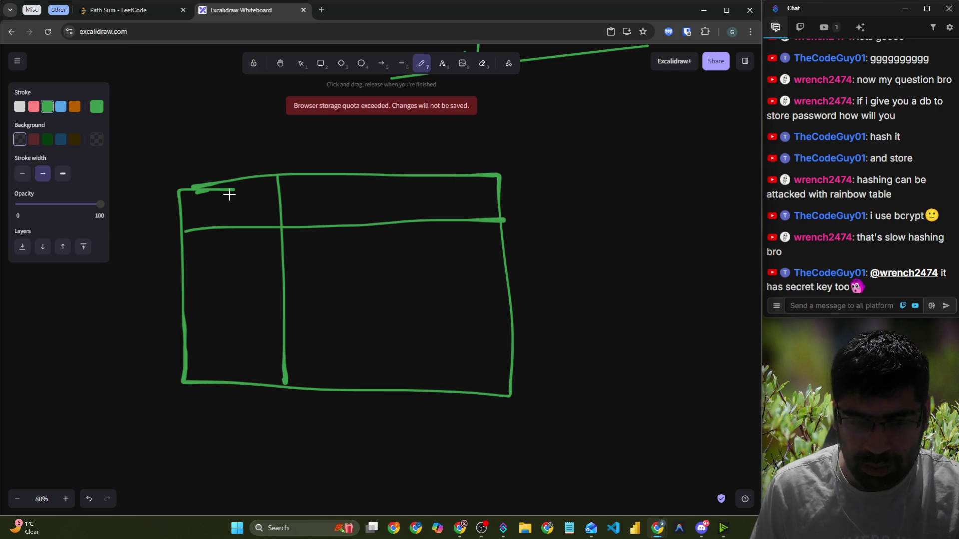
pyautogui.moveTo(212, 204)
pyautogui.mouseDown()
pyautogui.moveTo(257, 205)
pyautogui.moveTo(273, 217)
pyautogui.mouseUp()
pyautogui.moveTo(401, 174); pyautogui.dragTo(411, 391)
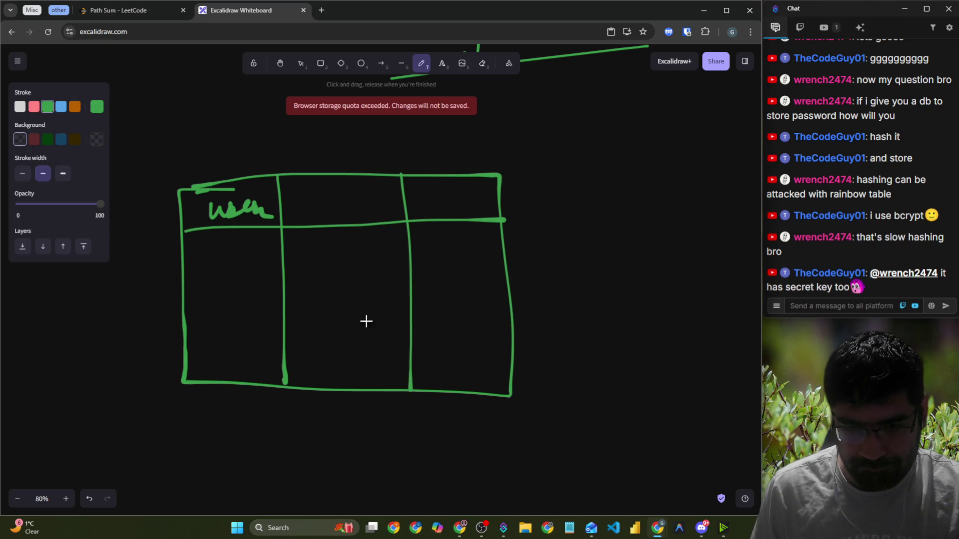
pyautogui.moveTo(318, 198)
pyautogui.mouseDown()
pyautogui.moveTo(338, 208)
pyautogui.moveTo(364, 190)
pyautogui.moveTo(374, 202)
pyautogui.moveTo(430, 196)
pyautogui.moveTo(452, 215)
pyautogui.moveTo(482, 186)
pyautogui.moveTo(501, 213)
pyautogui.mouseUp()
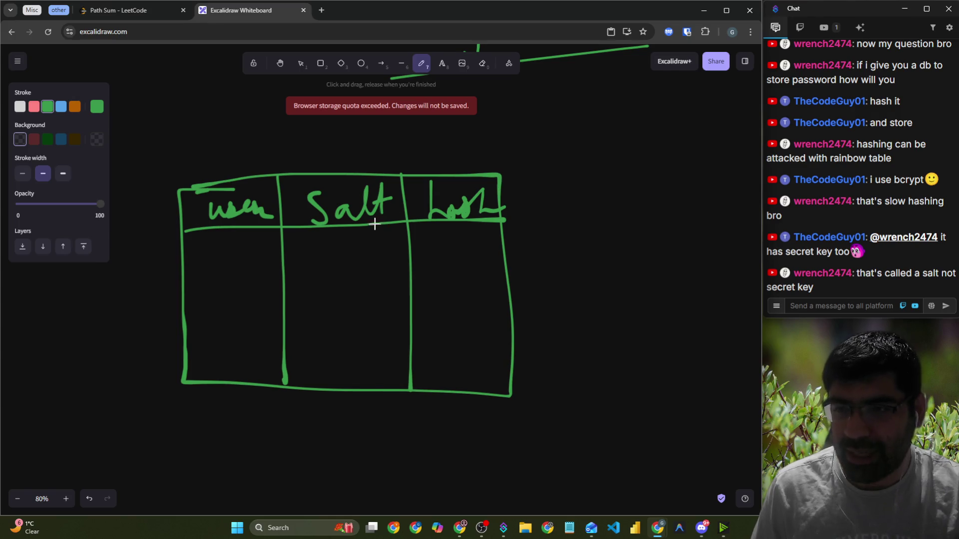
# Draw a down arrow above the Salt column
pyautogui.moveTo(344, 122); pyautogui.dragTo(344, 165)
pyautogui.moveTo(336, 150); pyautogui.dragTo(363, 144)
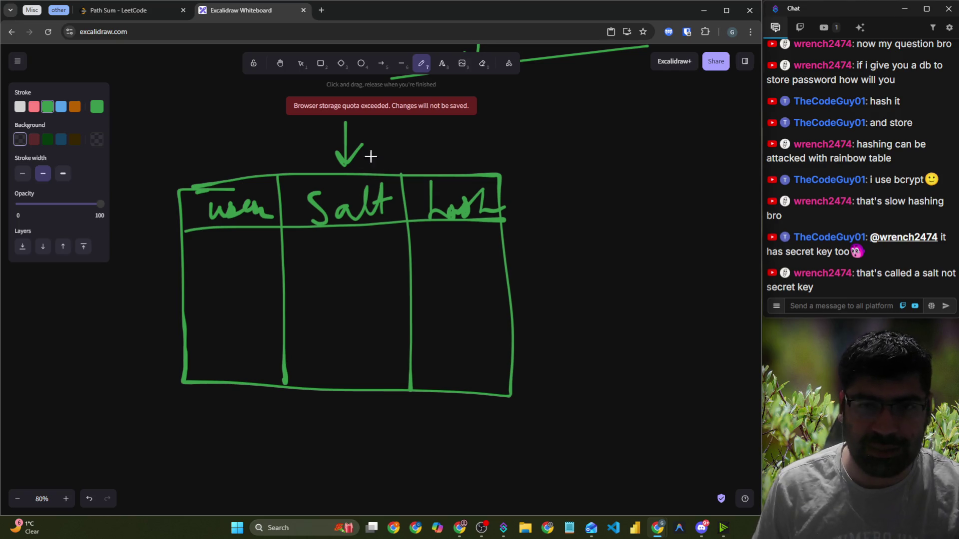
pyautogui.click(478, 72)
# Erase the arrow above the table and write 'Encry / Decry' at the upper right
pyautogui.moveTo(419, 138); pyautogui.dragTo(350, 144)
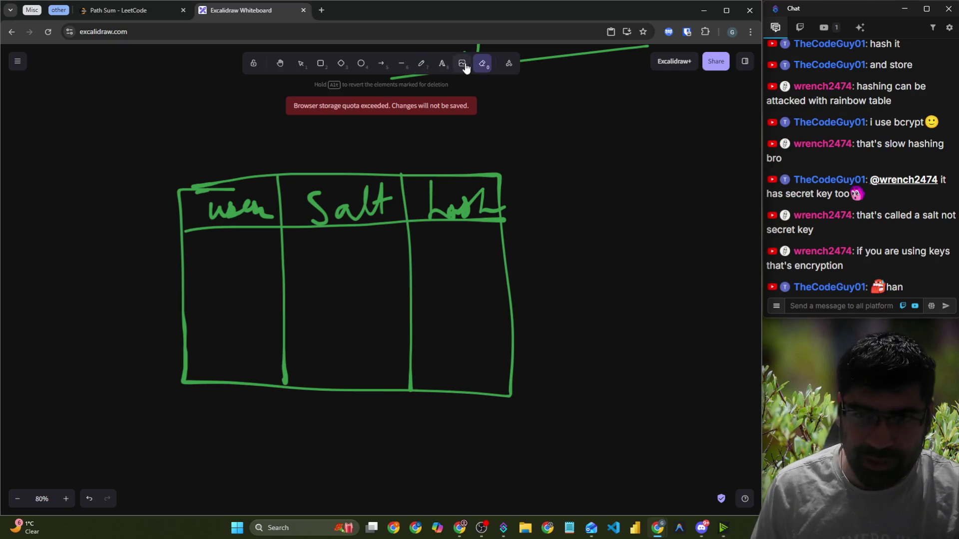
pyautogui.click(424, 65)
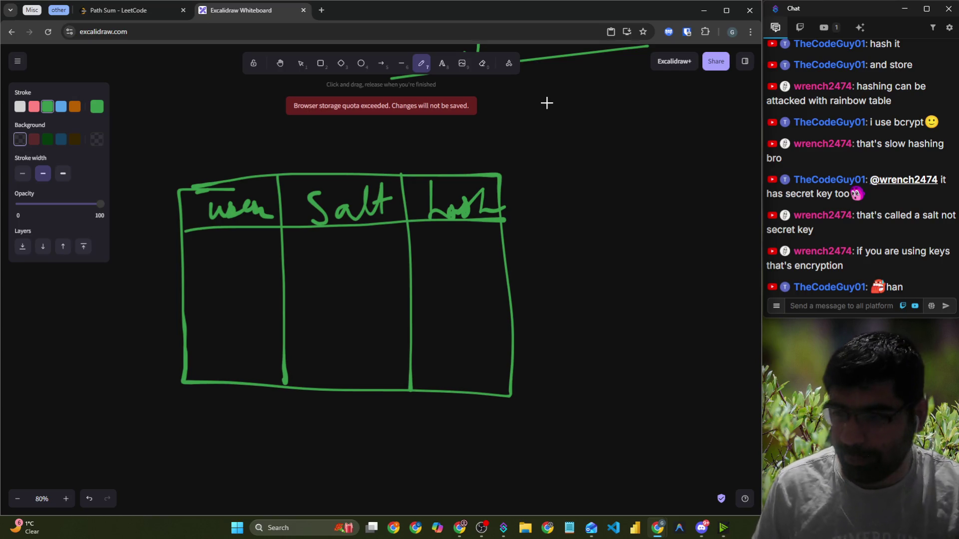
pyautogui.moveTo(536, 86)
pyautogui.mouseDown()
pyautogui.moveTo(507, 111)
pyautogui.moveTo(534, 132)
pyautogui.moveTo(570, 133)
pyautogui.moveTo(601, 124)
pyautogui.moveTo(646, 84)
pyautogui.moveTo(651, 122)
pyautogui.moveTo(688, 137)
pyautogui.moveTo(693, 123)
pyautogui.moveTo(695, 155)
pyautogui.moveTo(719, 137)
pyautogui.moveTo(727, 172)
pyautogui.mouseUp()
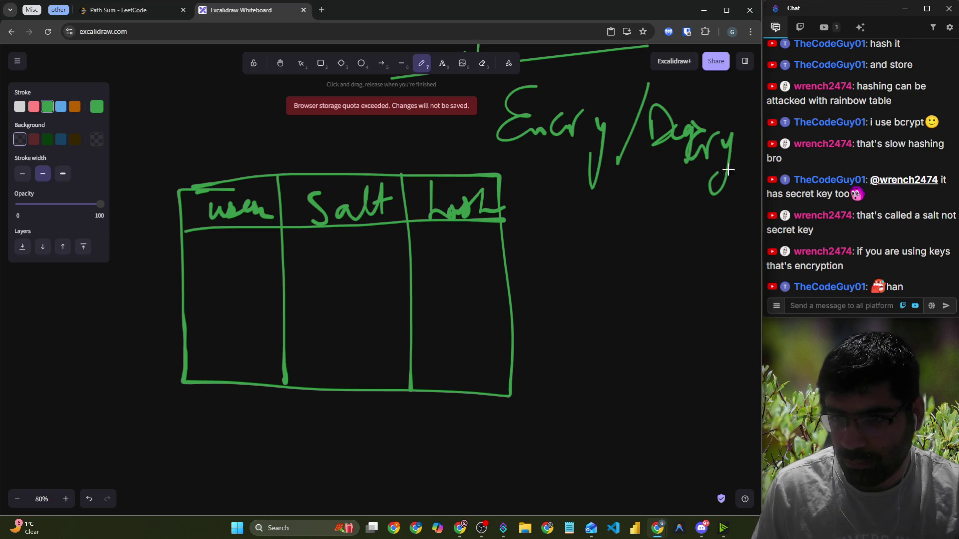
# Cross out the 'Encry / Decry' note with red strokes and an X
pyautogui.click(482, 63)
pyautogui.click(301, 63)
pyautogui.click(421, 63)
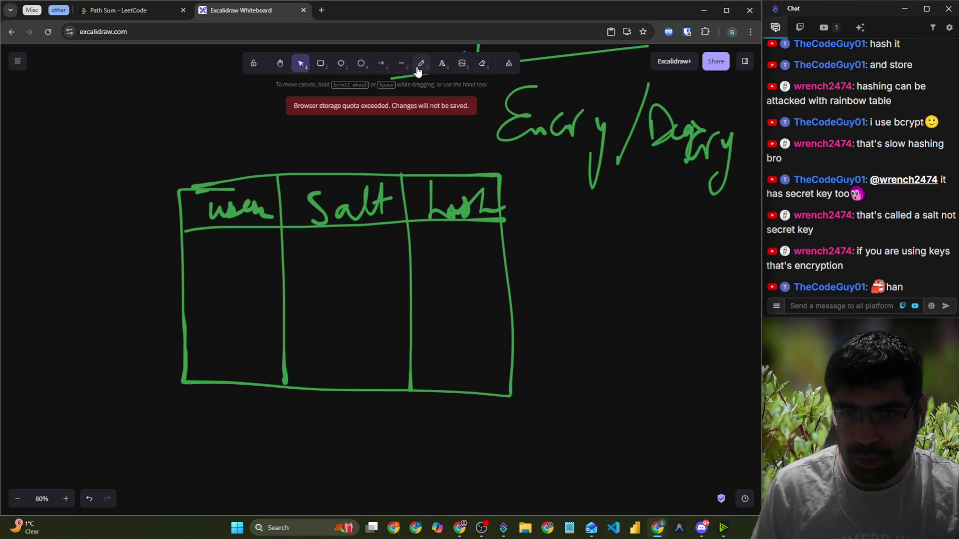
pyautogui.click(34, 106)
pyautogui.moveTo(480, 111)
pyautogui.mouseDown()
pyautogui.moveTo(715, 131)
pyautogui.moveTo(595, 157)
pyautogui.mouseUp()
pyautogui.moveTo(594, 106); pyautogui.dragTo(684, 172)
pyautogui.moveTo(535, 132); pyautogui.dragTo(704, 133)
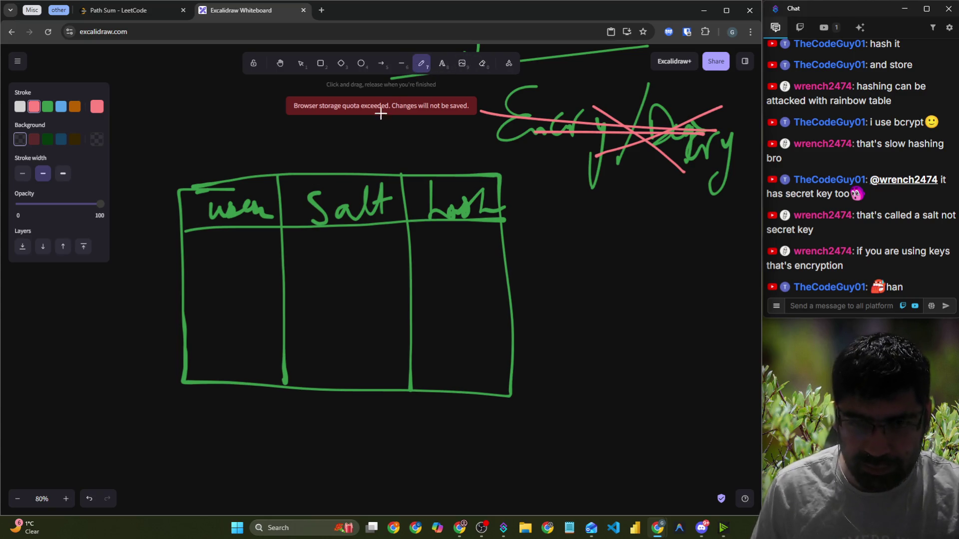
# Draw white check marks above the User and Salt columns
pyautogui.click(20, 106)
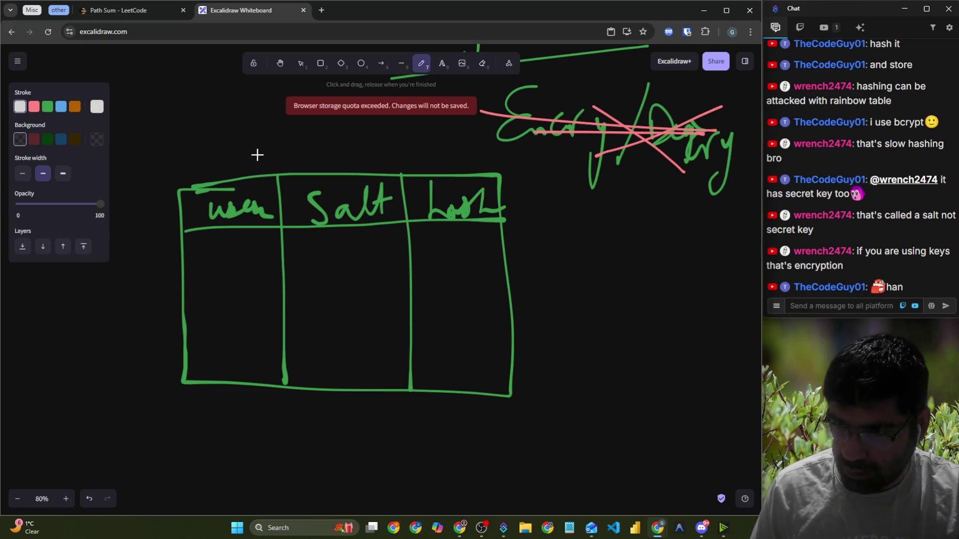
pyautogui.moveTo(218, 165); pyautogui.dragTo(274, 127)
pyautogui.moveTo(315, 160)
pyautogui.mouseDown()
pyautogui.moveTo(375, 128)
pyautogui.moveTo(472, 126)
pyautogui.mouseUp()
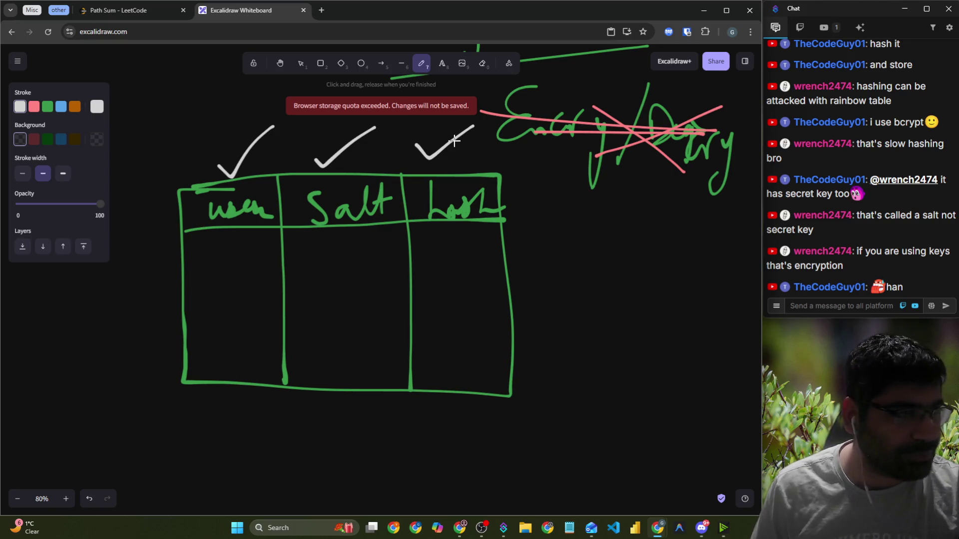
# Enclose the table in a large white outline labelled and underlined 'Db', adding strokes under the column ticks
pyautogui.moveTo(509, 146)
pyautogui.mouseDown()
pyautogui.moveTo(500, 128)
pyautogui.moveTo(145, 126)
pyautogui.moveTo(120, 432)
pyautogui.moveTo(364, 447)
pyautogui.moveTo(572, 323)
pyautogui.moveTo(524, 146)
pyautogui.mouseUp()
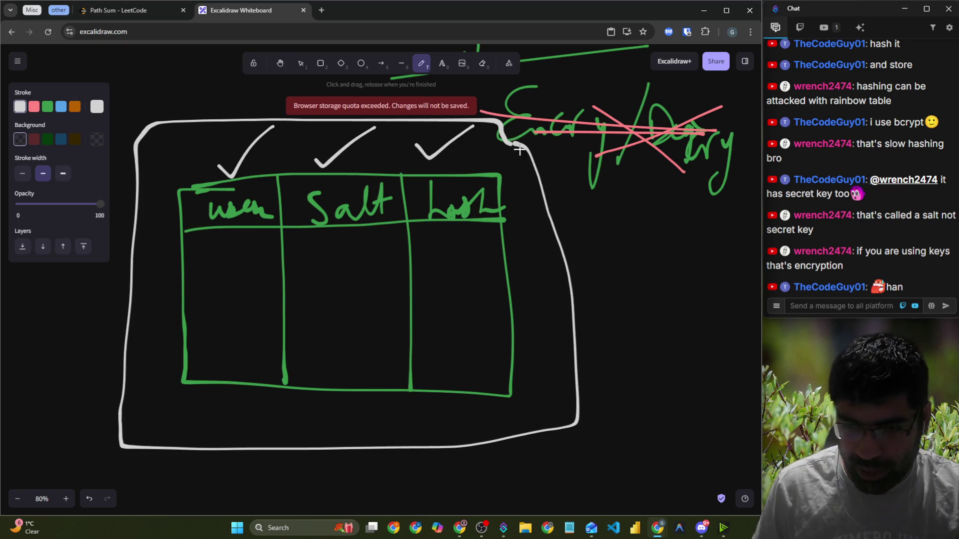
pyautogui.scroll(-2, 515, 349)
pyautogui.moveTo(481, 358); pyautogui.dragTo(475, 389)
pyautogui.moveTo(528, 355); pyautogui.dragTo(539, 384)
pyautogui.moveTo(453, 411); pyautogui.dragTo(580, 399)
pyautogui.scroll(2, 496, 261)
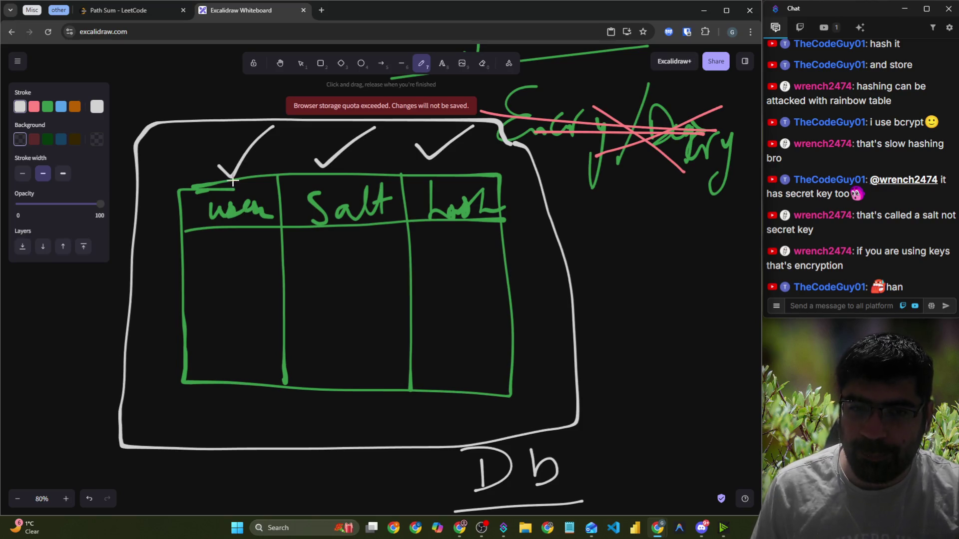
pyautogui.moveTo(238, 189)
pyautogui.mouseDown()
pyautogui.moveTo(287, 155)
pyautogui.moveTo(375, 154)
pyautogui.mouseUp()
pyautogui.moveTo(411, 181); pyautogui.dragTo(478, 156)
# Draw a down arrow beneath the Db label and handwrite 'Encrypt' under it
pyautogui.scroll(-6, 479, 156)
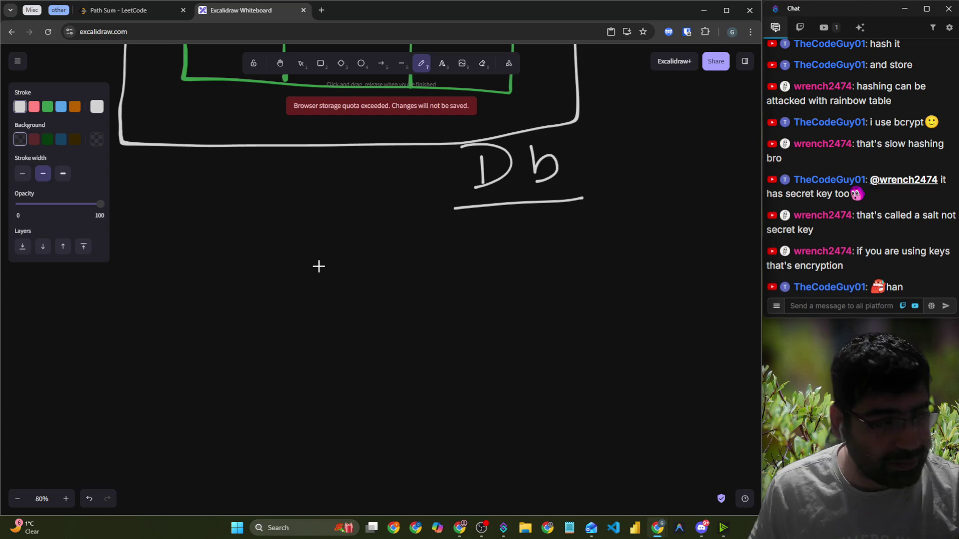
pyautogui.moveTo(515, 202)
pyautogui.mouseDown()
pyautogui.moveTo(512, 267)
pyautogui.moveTo(545, 251)
pyautogui.mouseUp()
pyautogui.moveTo(474, 278)
pyautogui.mouseDown()
pyautogui.moveTo(439, 308)
pyautogui.moveTo(457, 332)
pyautogui.moveTo(495, 312)
pyautogui.moveTo(497, 330)
pyautogui.mouseUp()
pyautogui.moveTo(525, 294)
pyautogui.mouseDown()
pyautogui.moveTo(521, 358)
pyautogui.moveTo(522, 325)
pyautogui.mouseUp()
pyautogui.moveTo(553, 277)
pyautogui.mouseDown()
pyautogui.moveTo(549, 324)
pyautogui.moveTo(563, 299)
pyautogui.mouseUp()
# Draw a right-pointing arrow from Encrypt and write 'Db' after it
pyautogui.moveTo(585, 297); pyautogui.dragTo(630, 291)
pyautogui.moveTo(618, 280); pyautogui.dragTo(616, 302)
pyautogui.moveTo(653, 260)
pyautogui.mouseDown()
pyautogui.moveTo(655, 300)
pyautogui.moveTo(674, 272)
pyautogui.moveTo(655, 300)
pyautogui.mouseUp()
pyautogui.moveTo(690, 252); pyautogui.dragTo(679, 278)
# Highlight two lines of the chat message being read, then open a new browser tab
pyautogui.scroll(6, 582, 254)
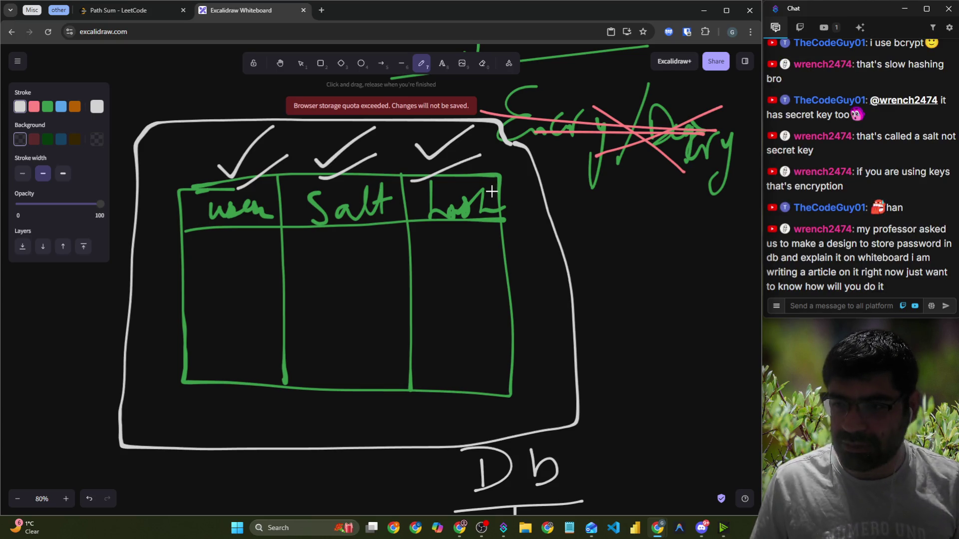
pyautogui.scroll(-3, 491, 191)
pyautogui.scroll(-3, 492, 191)
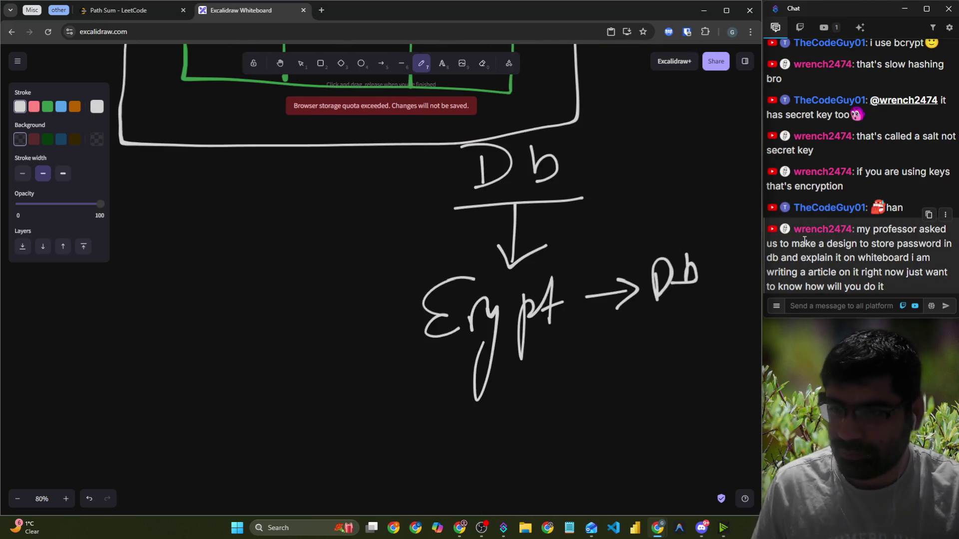
pyautogui.moveTo(789, 259); pyautogui.dragTo(923, 258)
pyautogui.moveTo(807, 272); pyautogui.dragTo(939, 269)
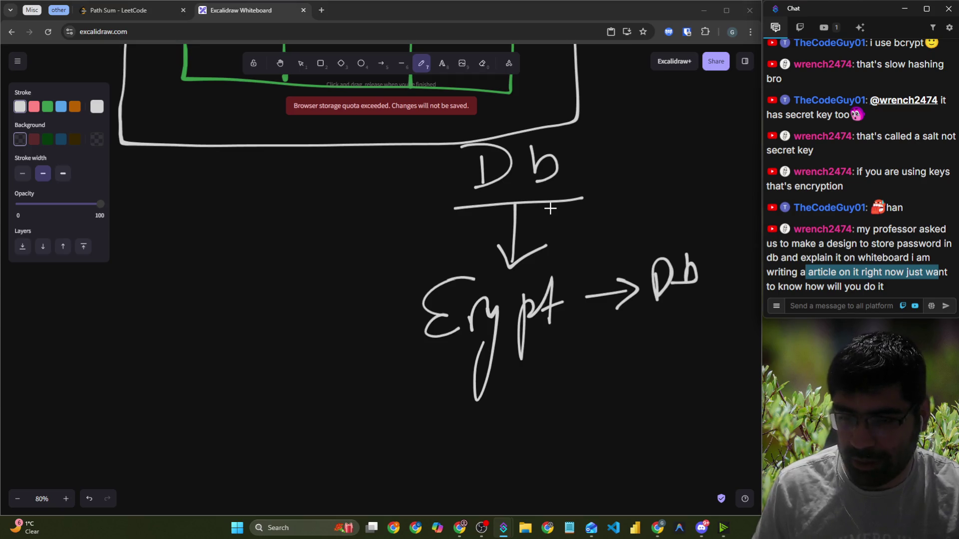
pyautogui.click(322, 13)
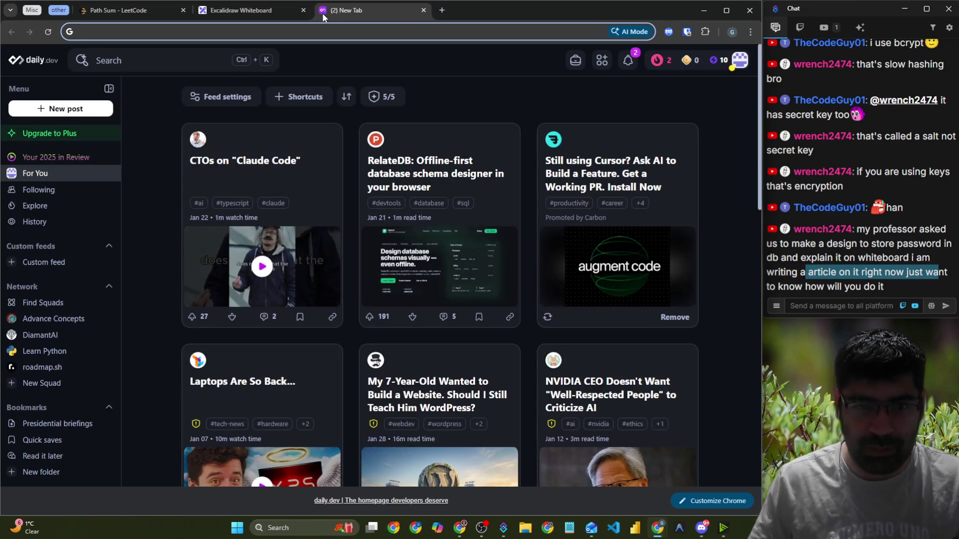
# Type 'aws' in the new tab, then open a new incognito window from the Chrome menu
pyautogui.write('aws')
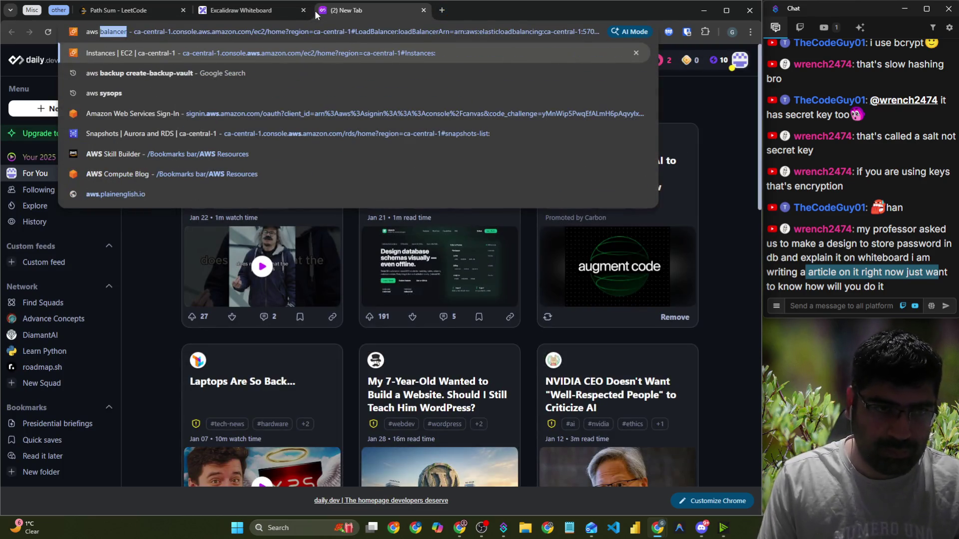
pyautogui.click(747, 32)
pyautogui.click(652, 109)
# Search 'aws database masterpasswird' and open the AWS guide on RDS password management
pyautogui.write('a')
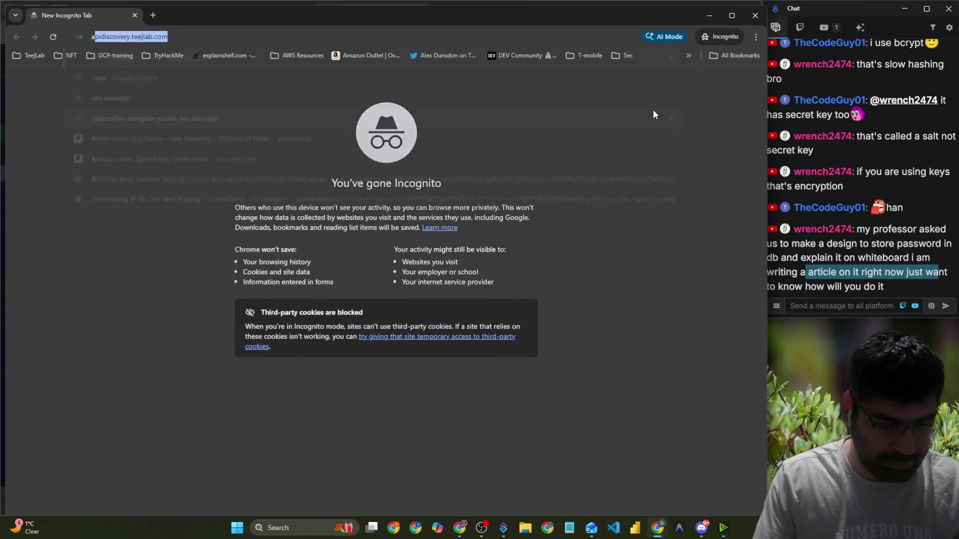
pyautogui.write('ws ')
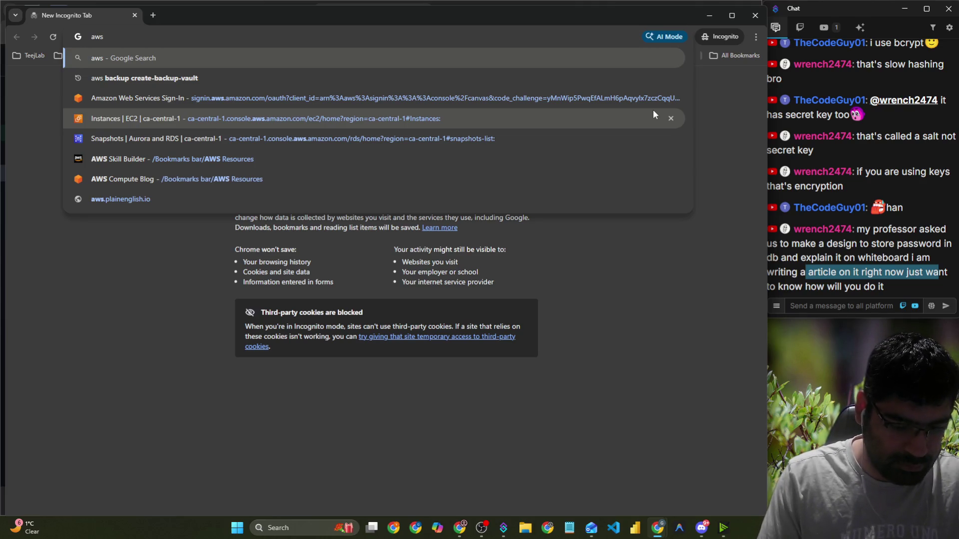
pyautogui.write('database ')
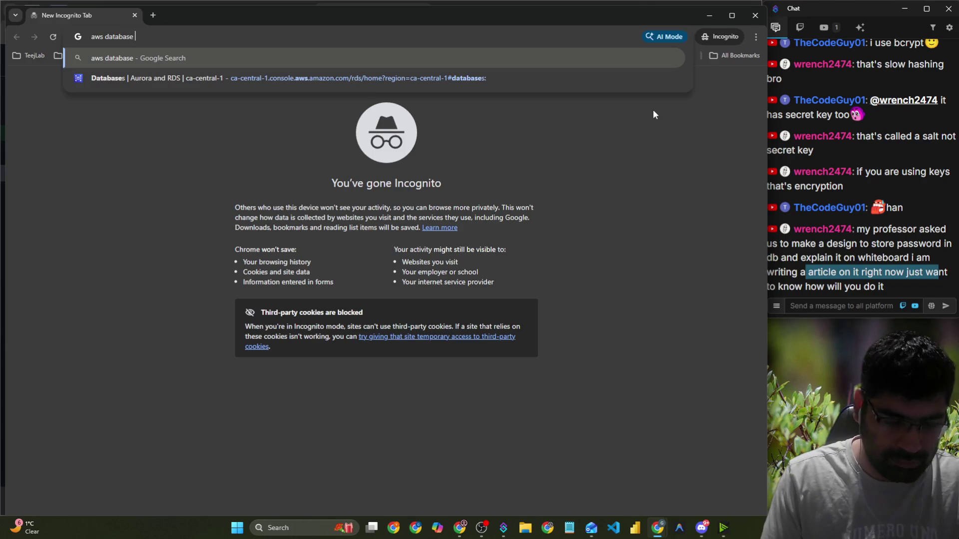
pyautogui.write('masterpasswird')
pyautogui.press('Return')
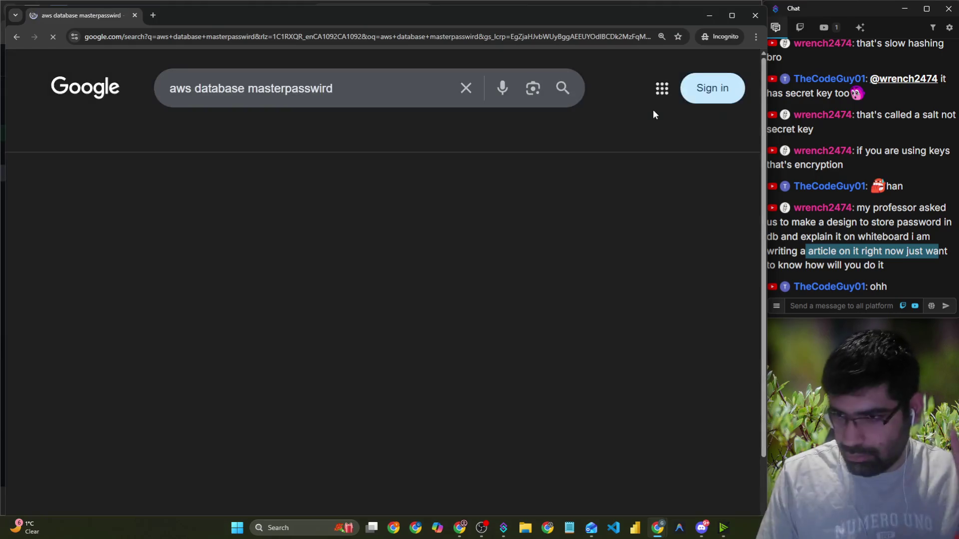
pyautogui.scroll(-1, 350, 180)
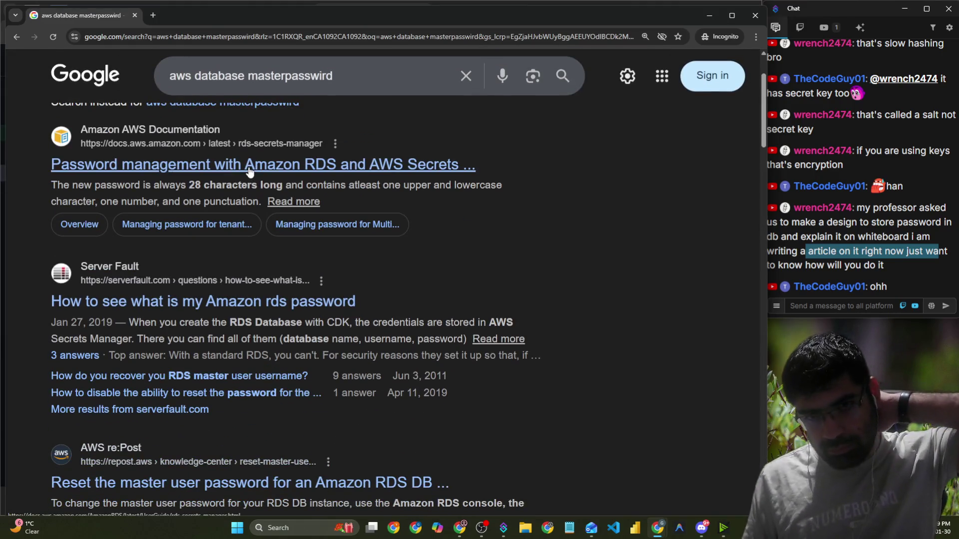
pyautogui.click(247, 166)
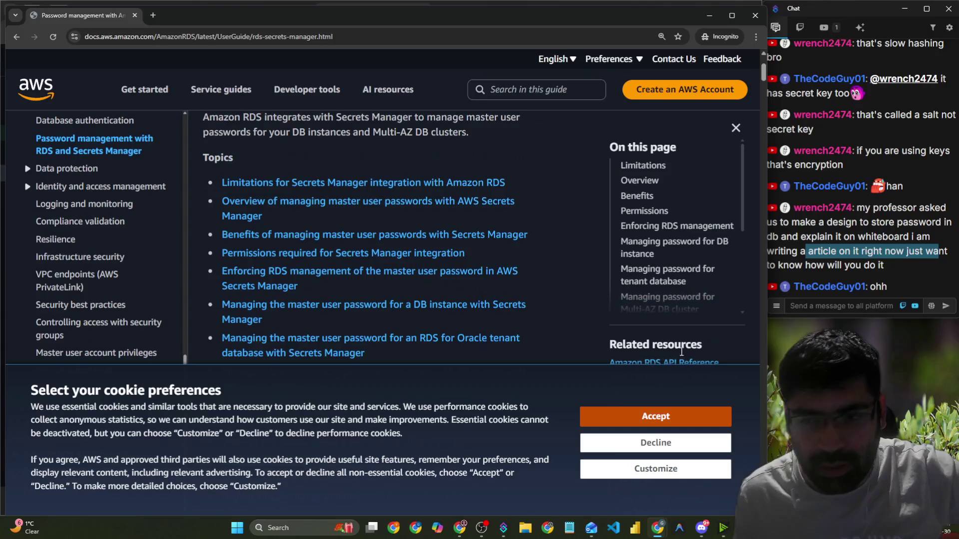
# Accept cookies and read the Secrets Manager master password limitations and overview
pyautogui.click(655, 416)
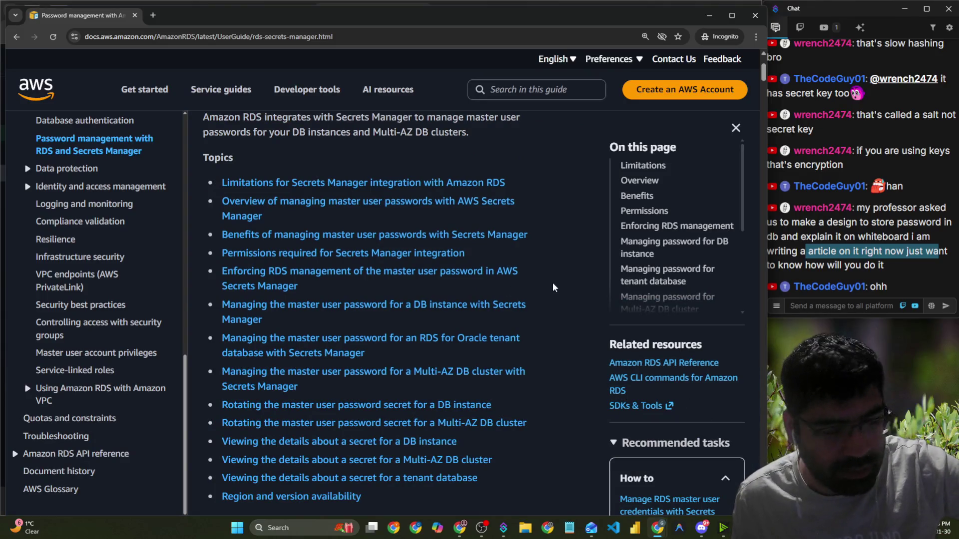
pyautogui.scroll(-7, 553, 282)
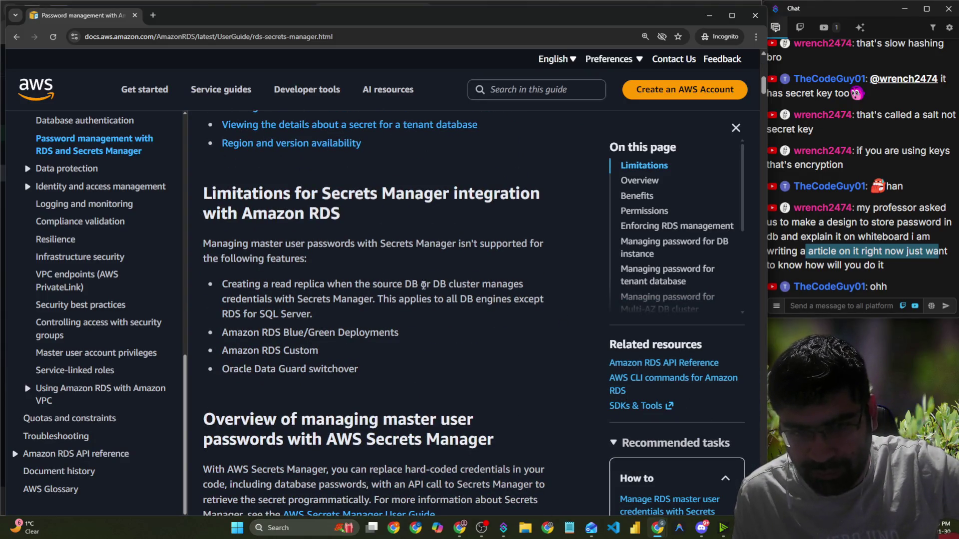
pyautogui.moveTo(243, 245); pyautogui.dragTo(542, 245)
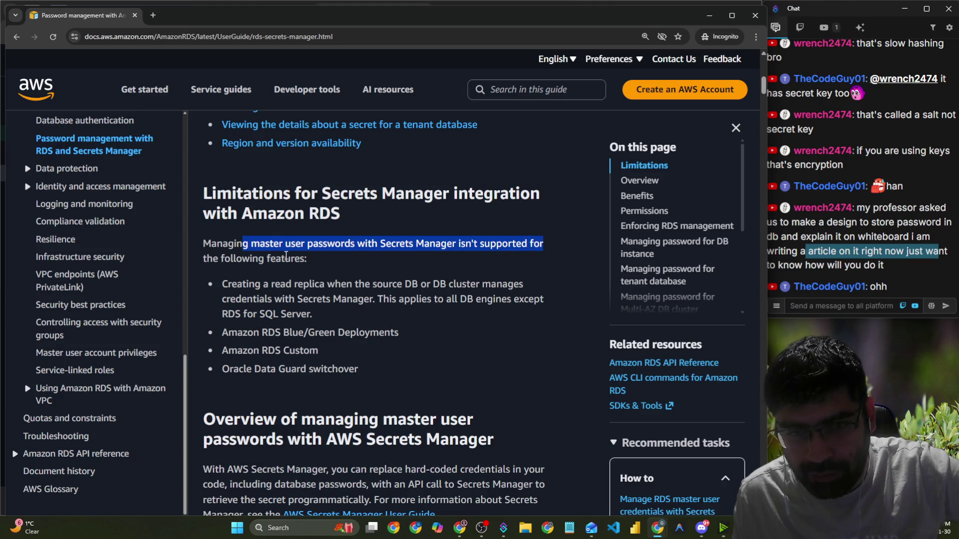
pyautogui.scroll(-5, 297, 256)
pyautogui.scroll(-3, 298, 255)
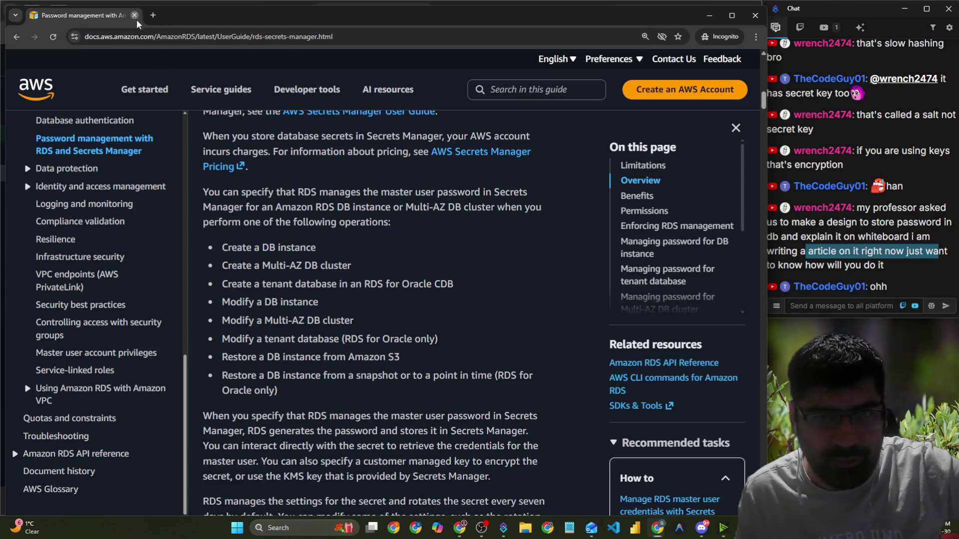
# Close the incognito window and return to the Excalidraw whiteboard tab
pyautogui.click(135, 16)
pyautogui.click(174, 11)
pyautogui.click(237, 10)
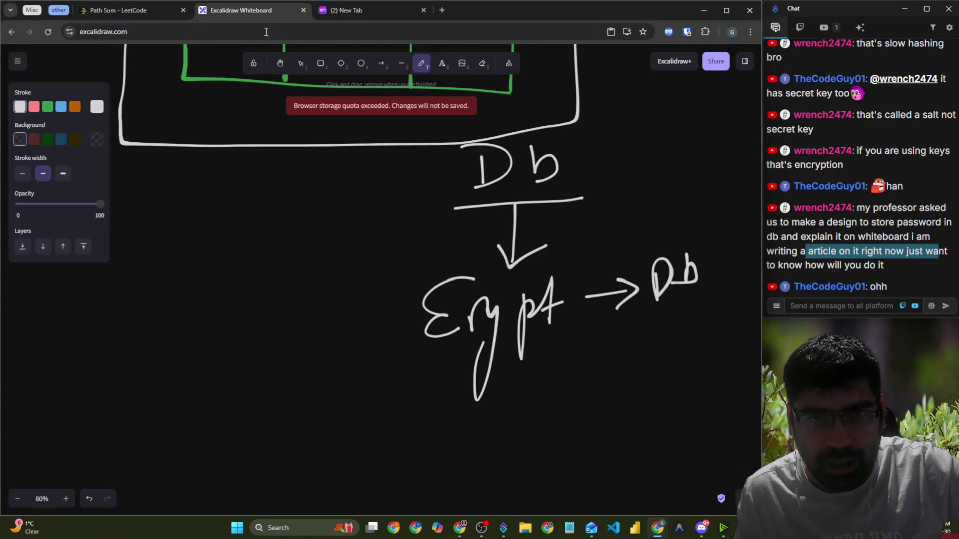
# Draw a box around 'Encrypt' and an arrow leading down-left from it
pyautogui.moveTo(392, 351)
pyautogui.mouseDown()
pyautogui.moveTo(569, 298)
pyautogui.moveTo(386, 303)
pyautogui.moveTo(392, 352)
pyautogui.mouseUp()
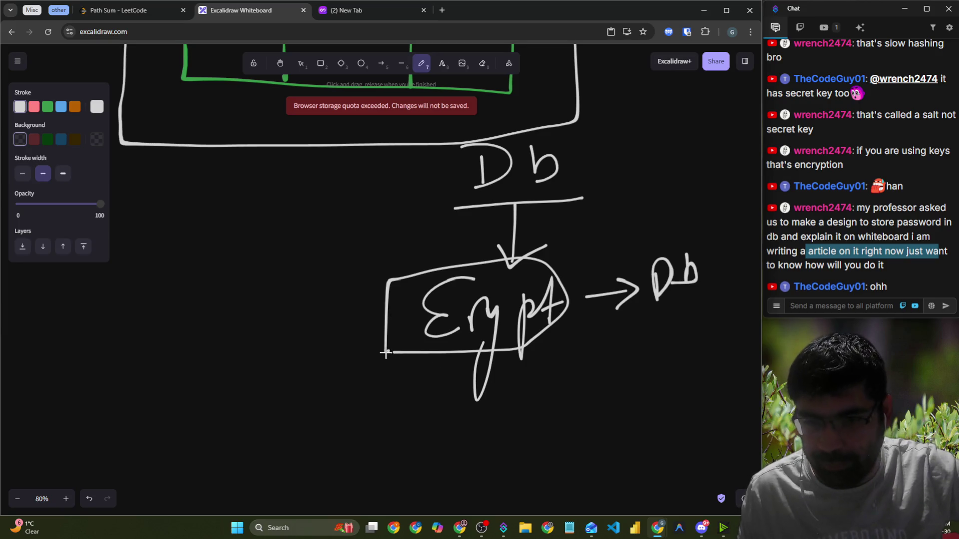
pyautogui.moveTo(396, 354)
pyautogui.mouseDown()
pyautogui.moveTo(373, 342)
pyautogui.moveTo(317, 368)
pyautogui.moveTo(326, 387)
pyautogui.mouseUp()
pyautogui.scroll(-2, 229, 365)
# Handwrite 'AKM' at the arrow's end, undoing a misdrawn attempt, and underline it
pyautogui.moveTo(132, 370)
pyautogui.mouseDown()
pyautogui.moveTo(144, 316)
pyautogui.moveTo(156, 364)
pyautogui.mouseUp()
pyautogui.moveTo(135, 352)
pyautogui.mouseDown()
pyautogui.moveTo(156, 349)
pyautogui.moveTo(191, 318)
pyautogui.moveTo(217, 352)
pyautogui.mouseUp()
pyautogui.moveTo(240, 316)
pyautogui.mouseDown()
pyautogui.moveTo(239, 355)
pyautogui.moveTo(270, 356)
pyautogui.mouseUp()
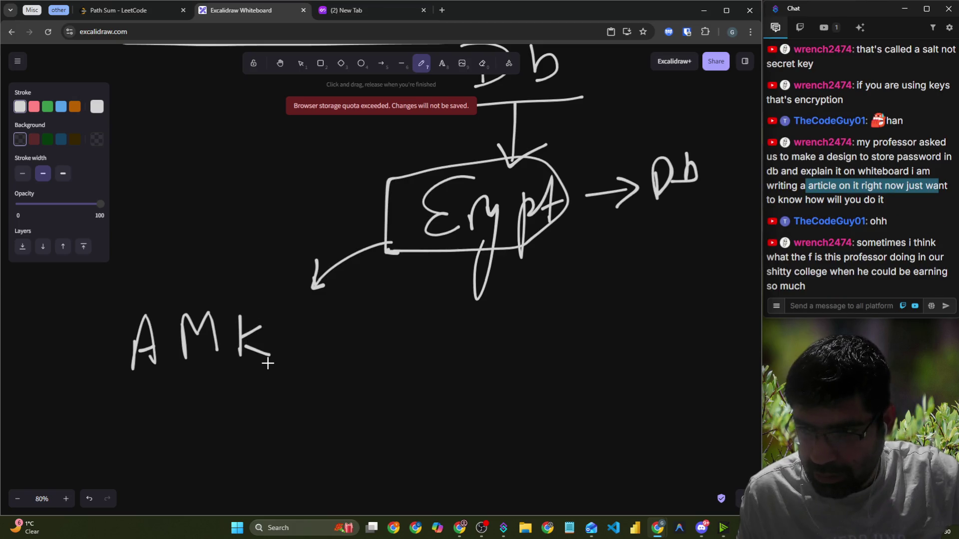
pyautogui.hotkey('ctrl', 'z')
pyautogui.hotkey('ctrl', 'z')
pyautogui.hotkey('ctrl', 'z')
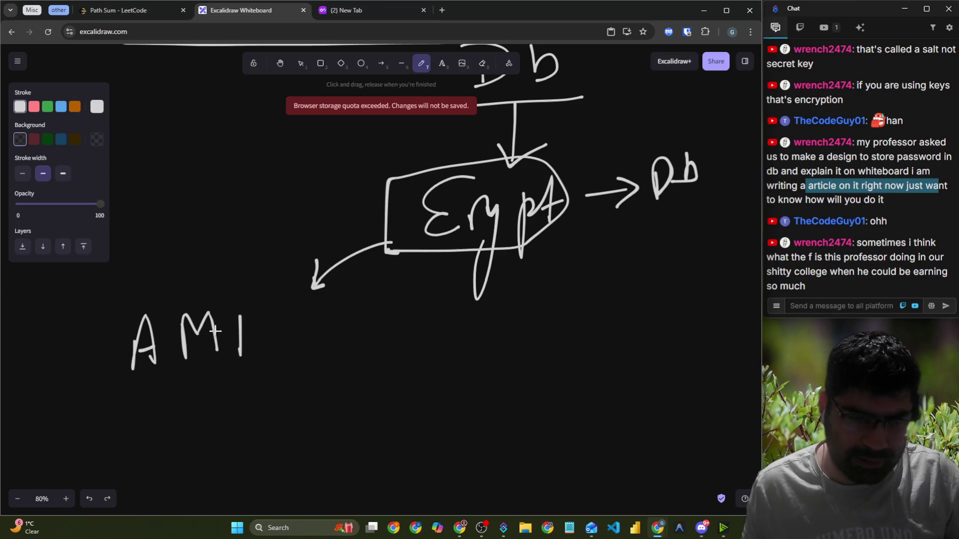
pyautogui.moveTo(191, 323); pyautogui.dragTo(192, 357)
pyautogui.moveTo(224, 324)
pyautogui.mouseDown()
pyautogui.moveTo(185, 345)
pyautogui.moveTo(292, 365)
pyautogui.mouseUp()
pyautogui.moveTo(148, 394); pyautogui.dragTo(327, 366)
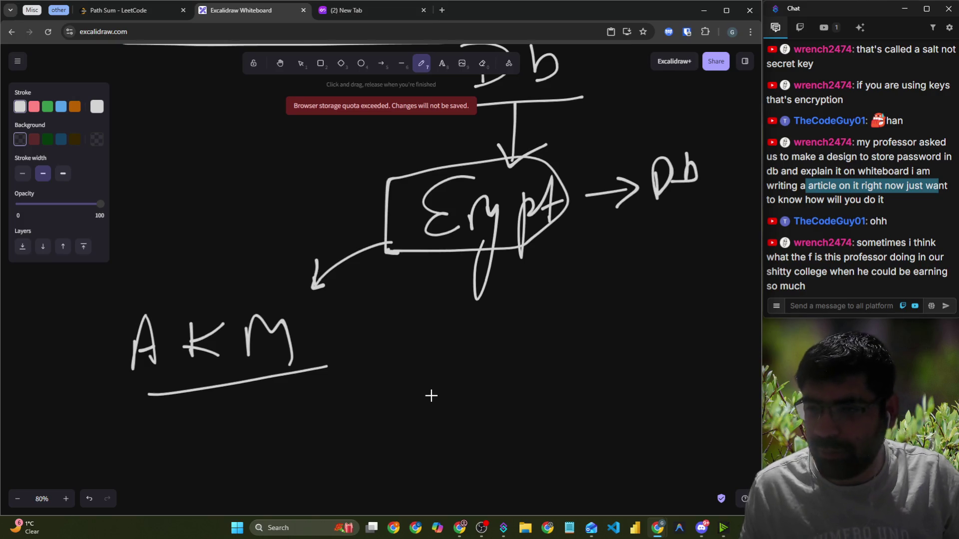
# Type 'secrets manager' in the new tab, then clear it and switch windows
pyautogui.click(348, 10)
pyautogui.write('aws')
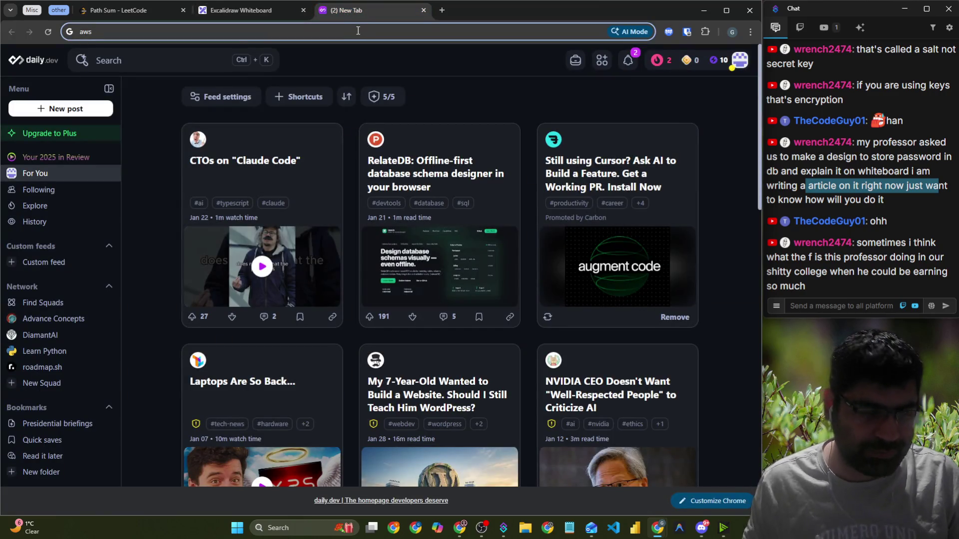
pyautogui.write(' secrets m')
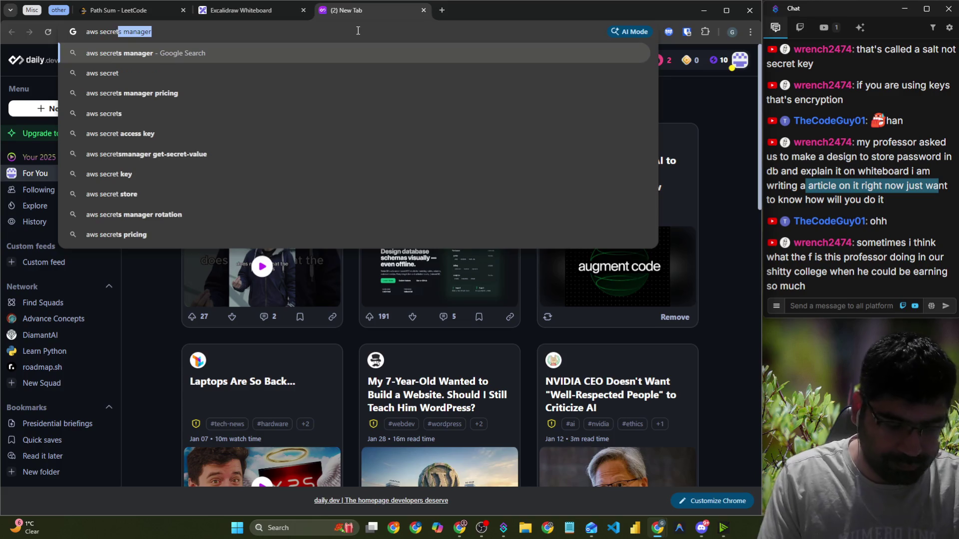
pyautogui.write('anager')
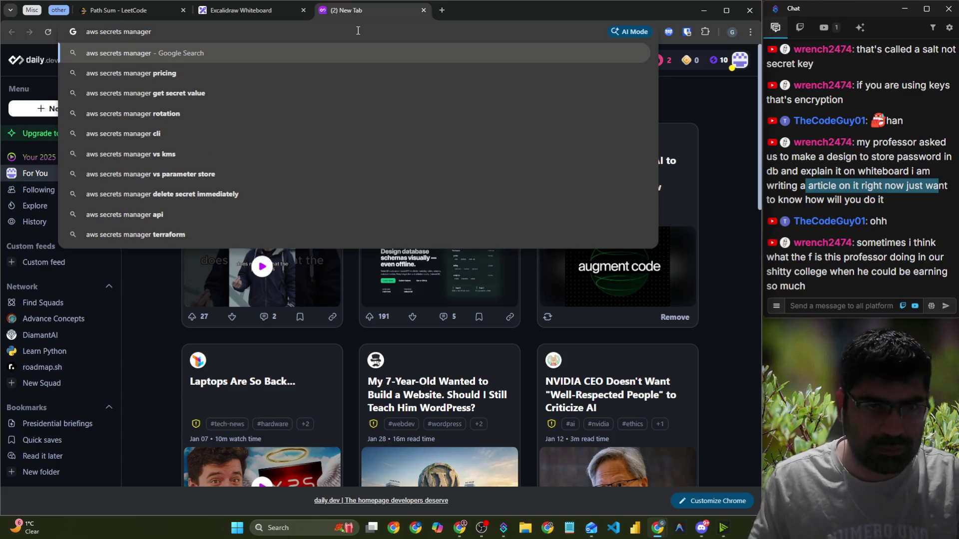
pyautogui.hotkey('ctrl', 'a')
pyautogui.press('BackSpace')
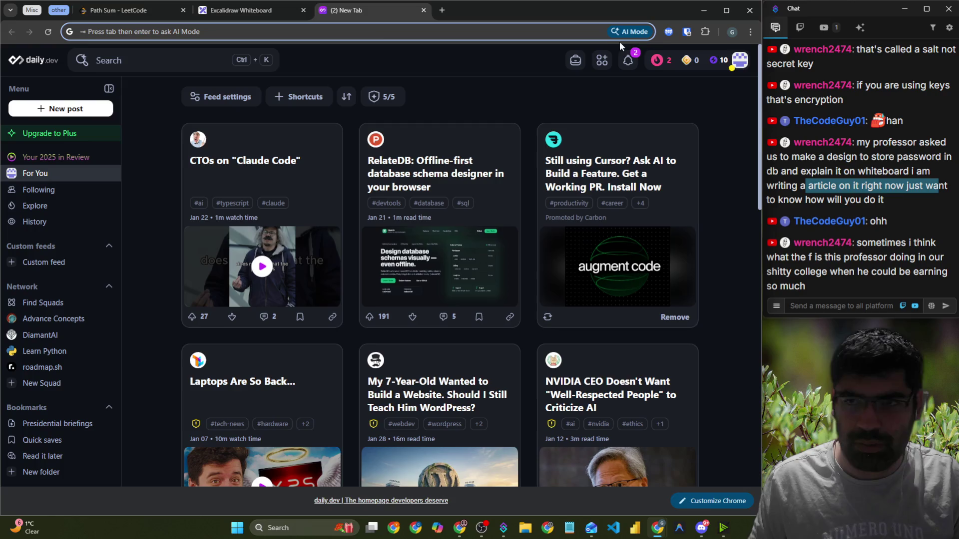
pyautogui.hotkey('alt', 'Tab')
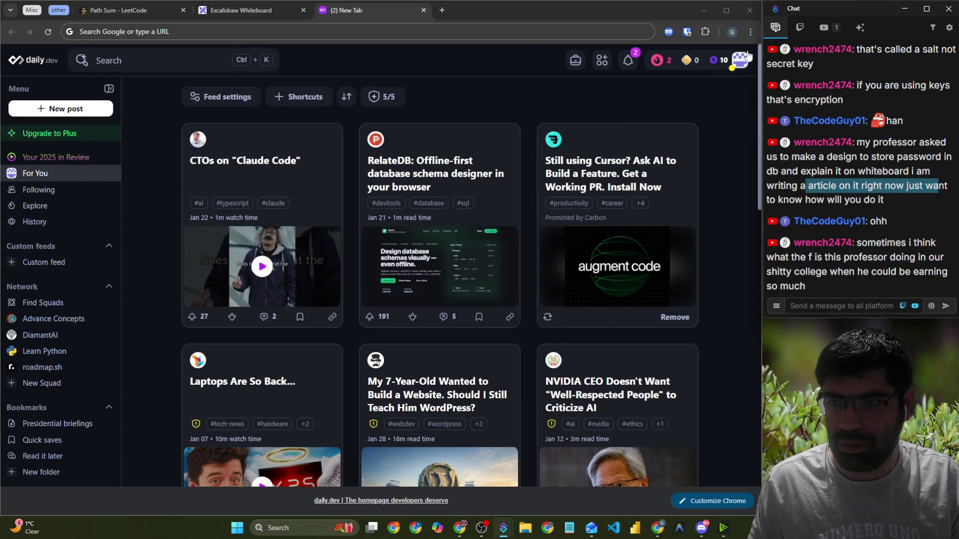
# In a new incognito window, search 'aws secrets manager tocreate master password for database'
pyautogui.click(750, 31)
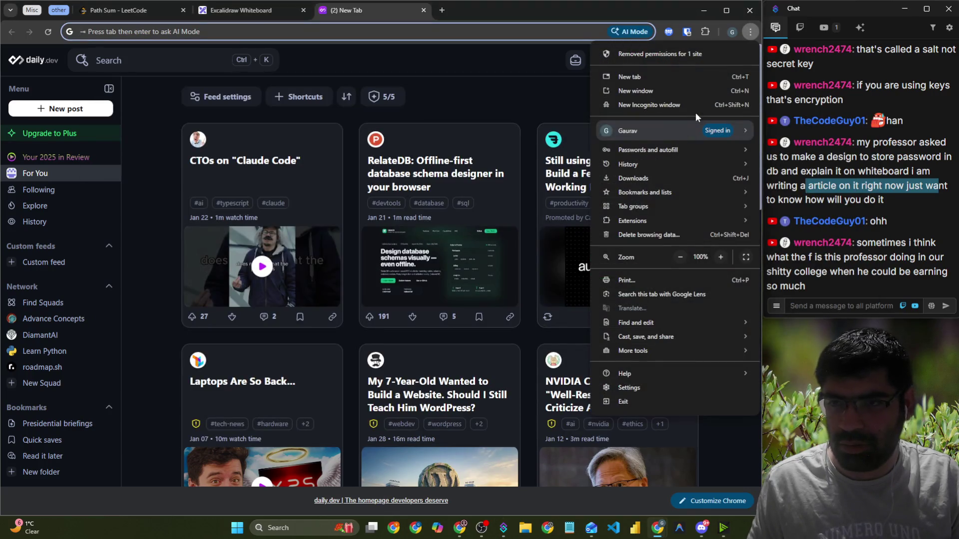
pyautogui.click(693, 105)
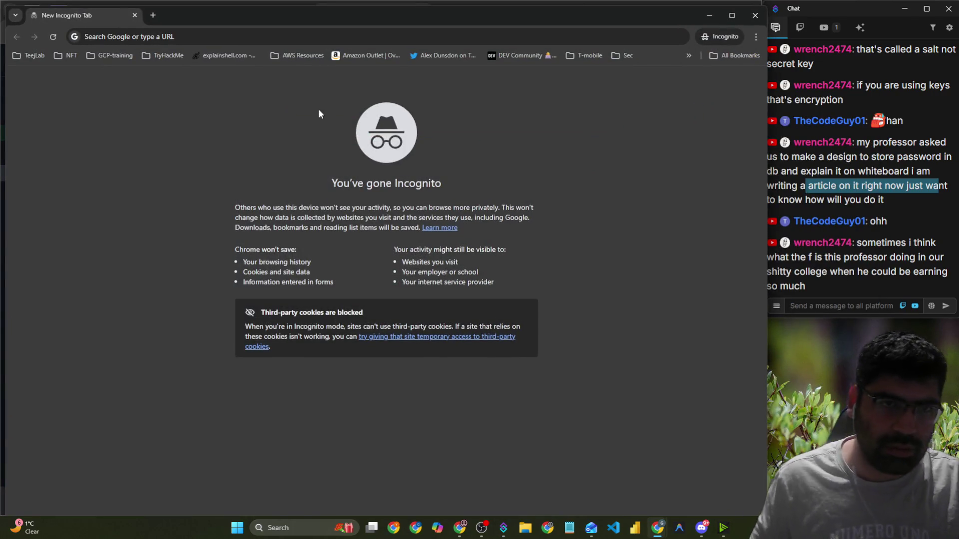
pyautogui.click(278, 34)
pyautogui.write('aws secrets manager to')
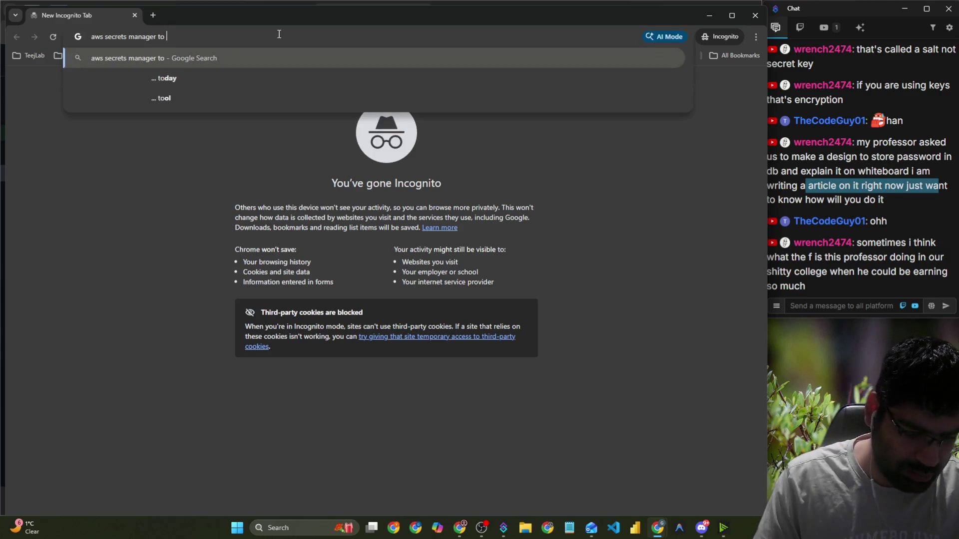
pyautogui.write('crea')
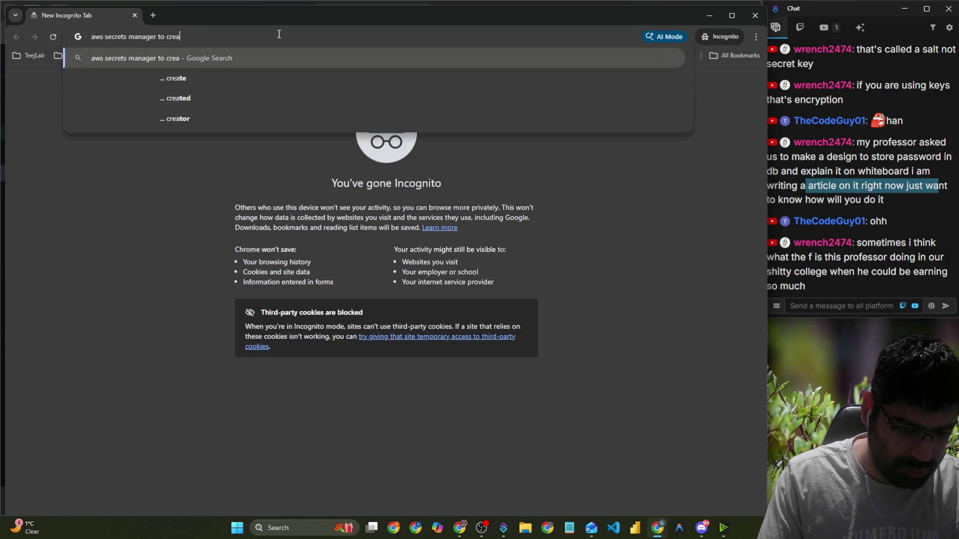
pyautogui.write('te master pa')
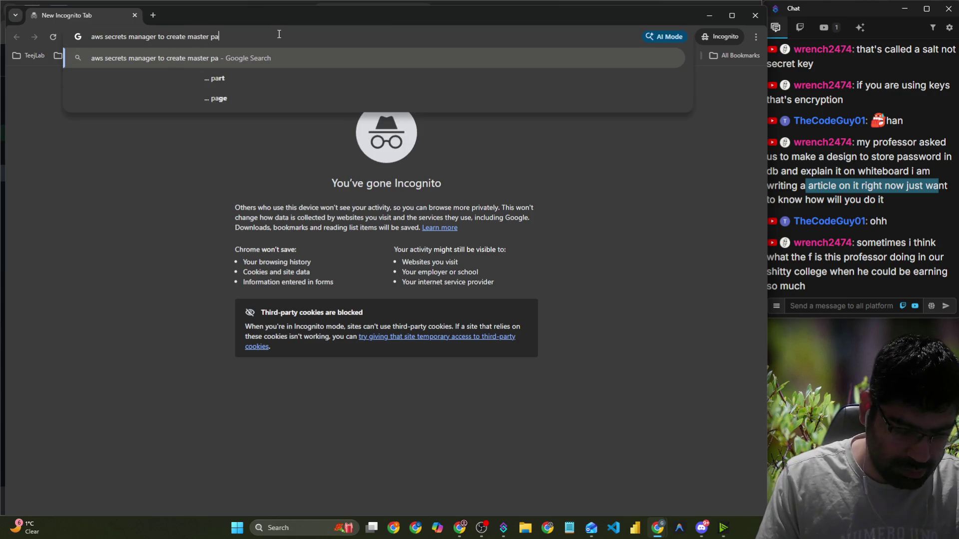
pyautogui.write('ssword for ')
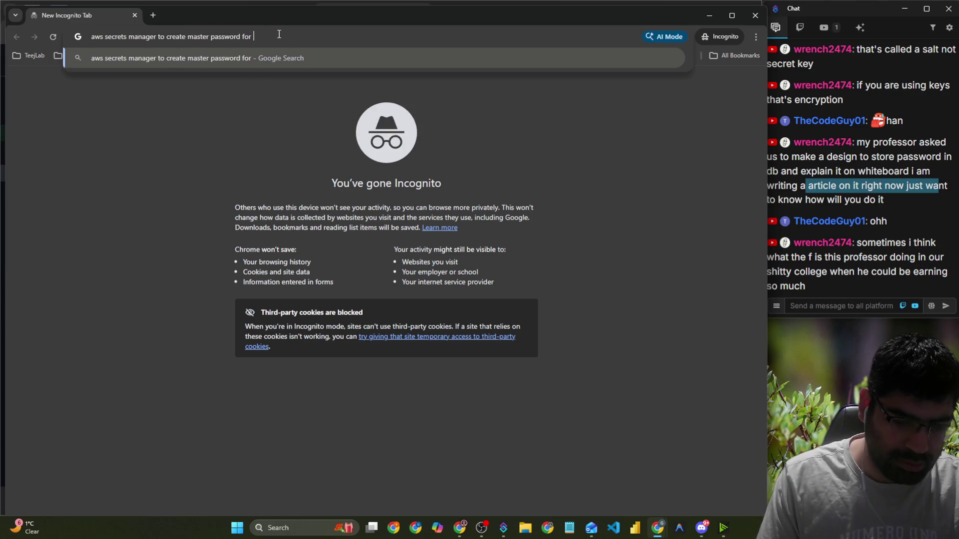
pyautogui.write('database')
pyautogui.press('Return')
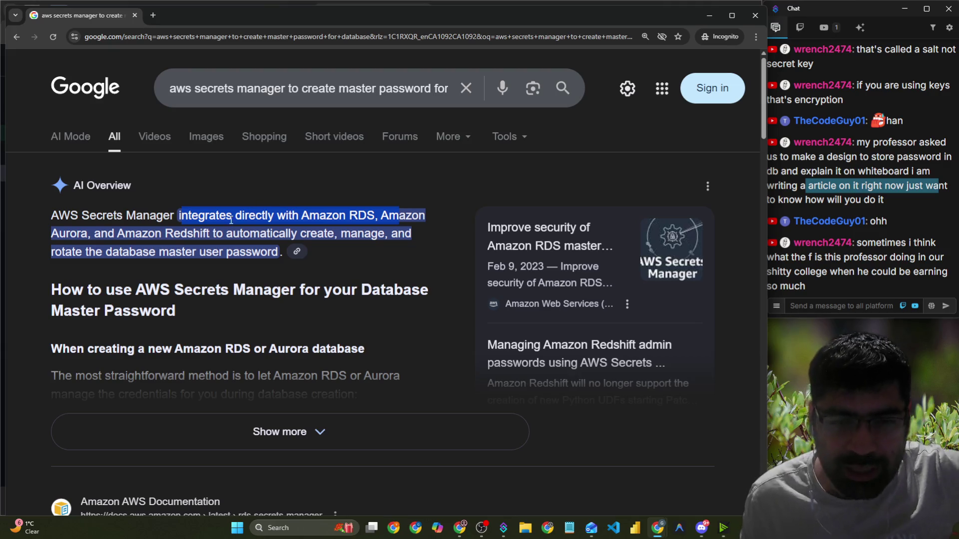
# Highlight the results' mentions of Amazon RDS, master user and rotating the master password
pyautogui.moveTo(374, 216); pyautogui.dragTo(343, 220)
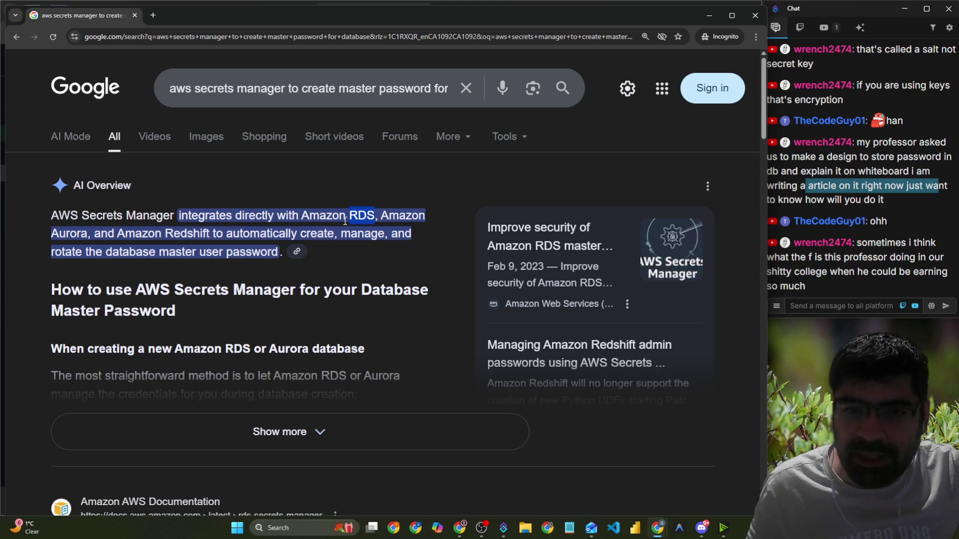
pyautogui.click(386, 217)
pyautogui.doubleClick(392, 218)
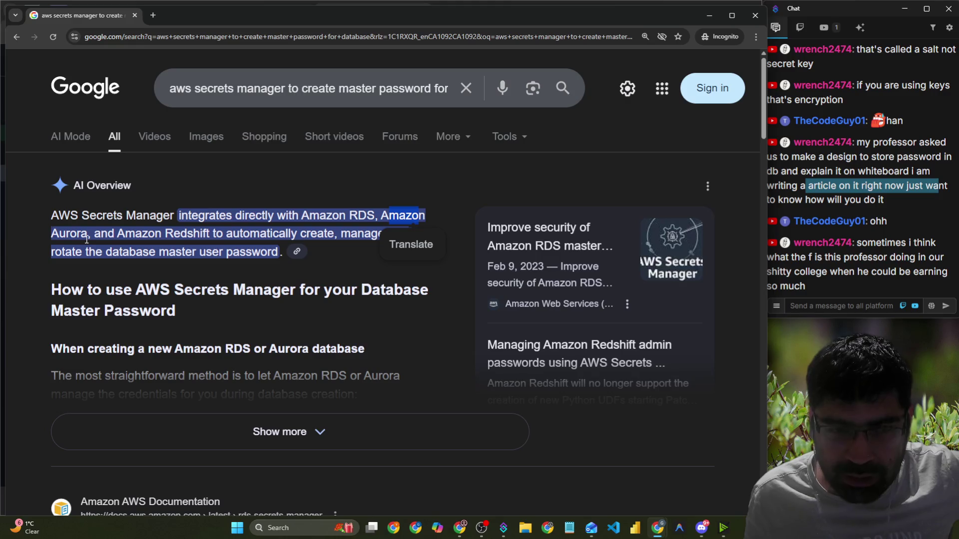
pyautogui.moveTo(88, 238); pyautogui.dragTo(402, 237)
pyautogui.moveTo(49, 258); pyautogui.dragTo(273, 258)
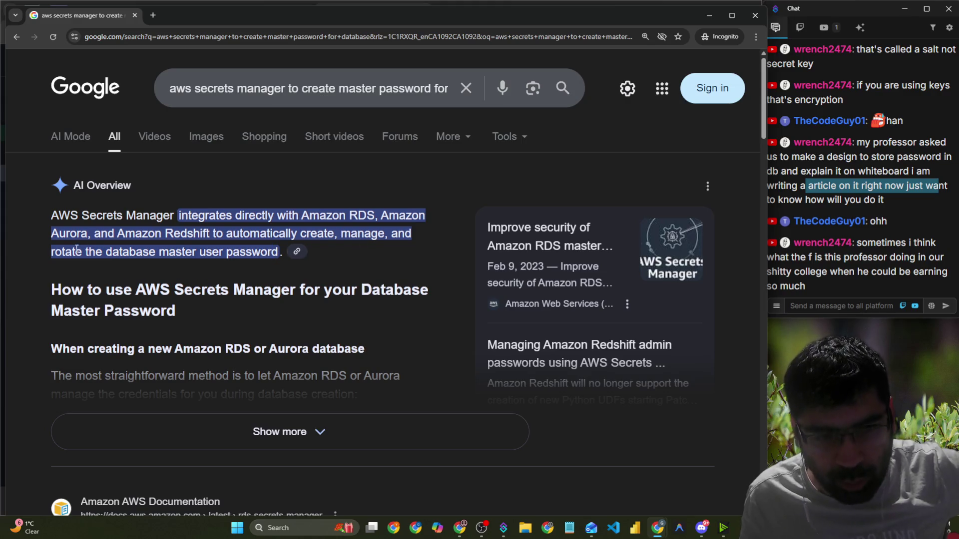
pyautogui.moveTo(53, 256); pyautogui.dragTo(215, 252)
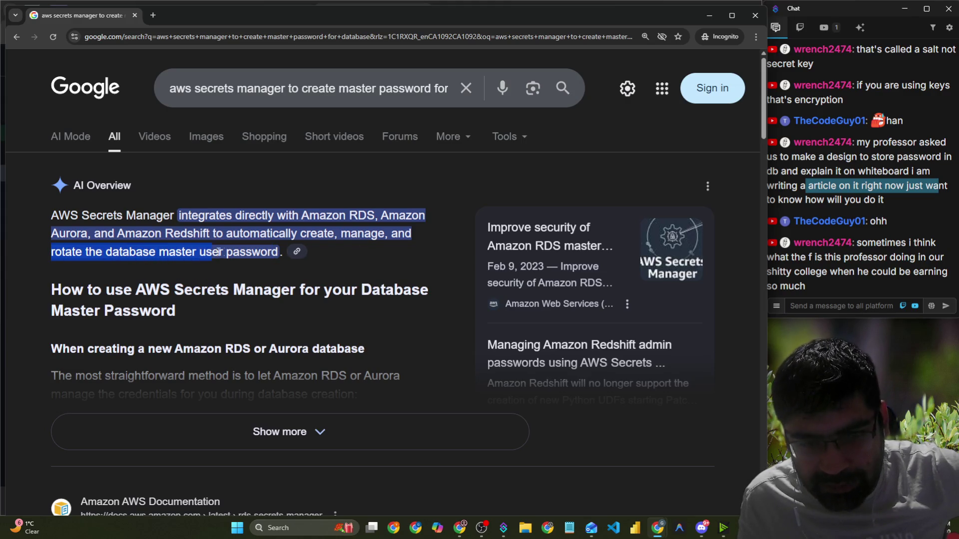
pyautogui.scroll(-2, 239, 299)
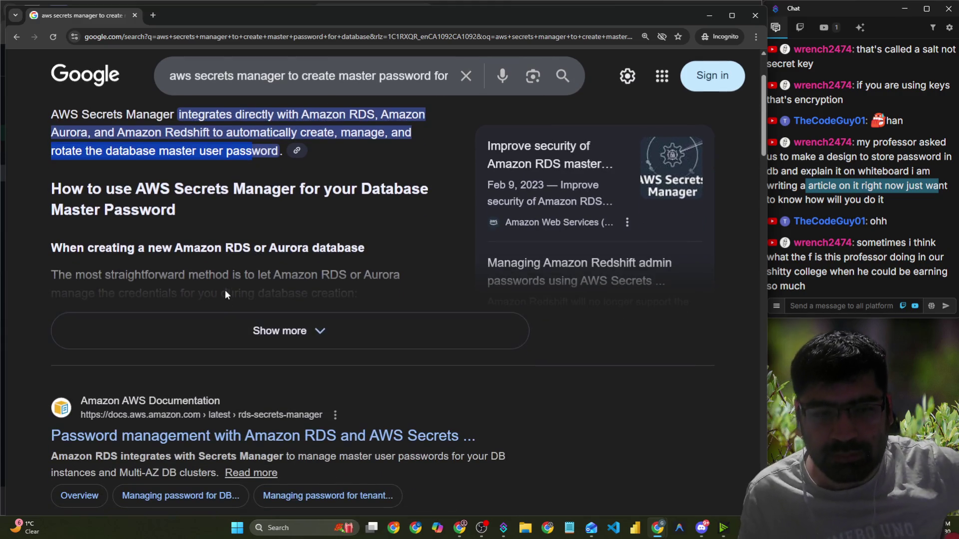
pyautogui.scroll(-3, 225, 295)
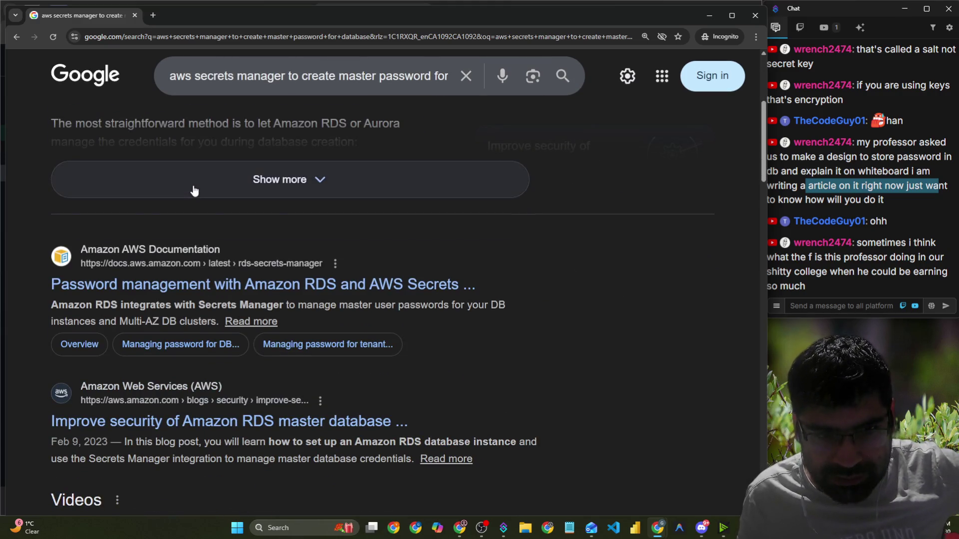
# Expand the AI Overview and scroll through all its steps
pyautogui.click(228, 181)
pyautogui.scroll(4, 280, 245)
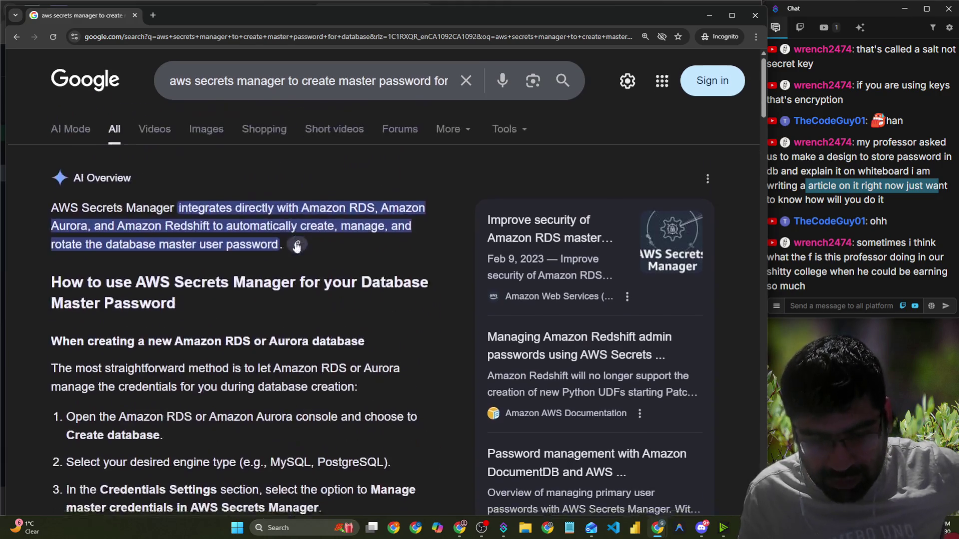
pyautogui.scroll(-5, 315, 305)
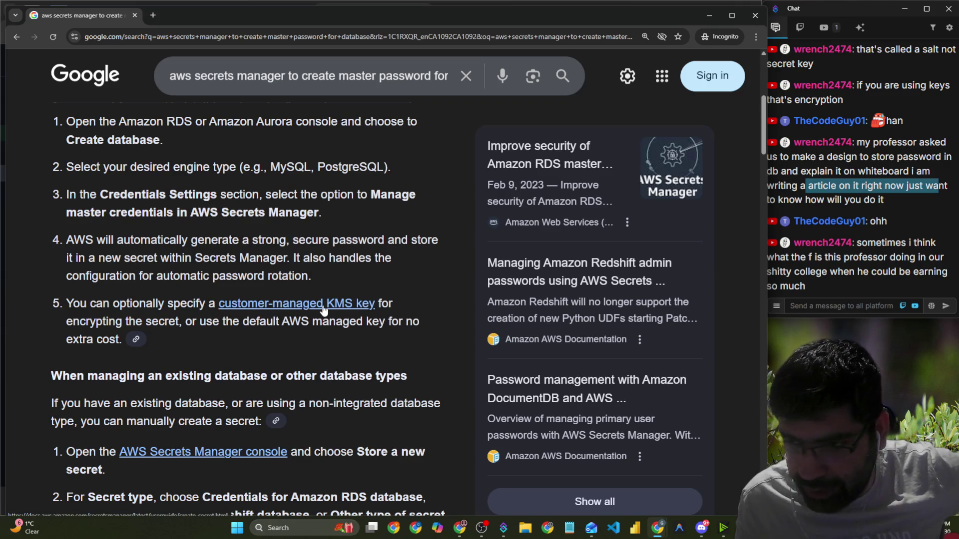
pyautogui.scroll(-3, 320, 315)
pyautogui.scroll(-1, 329, 232)
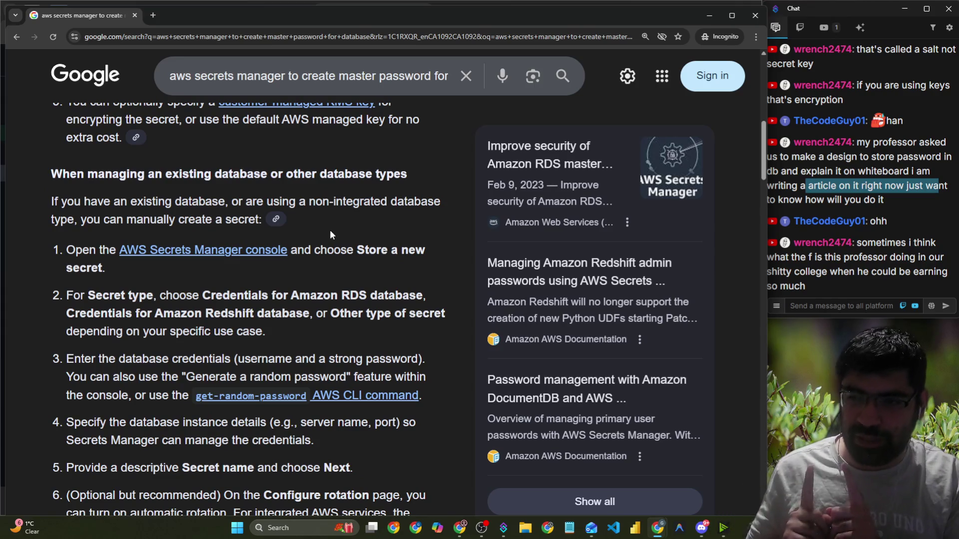
# Copy the search query, paste and send it in chat, then close the incognito window
pyautogui.click(349, 76)
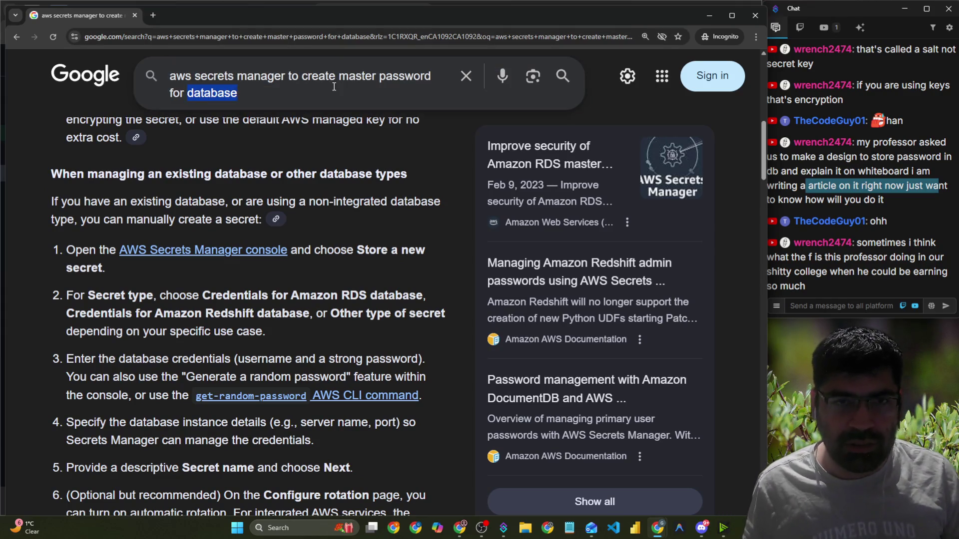
pyautogui.hotkey('ctrl', 'a')
pyautogui.hotkey('ctrl', 'c')
pyautogui.click(859, 306)
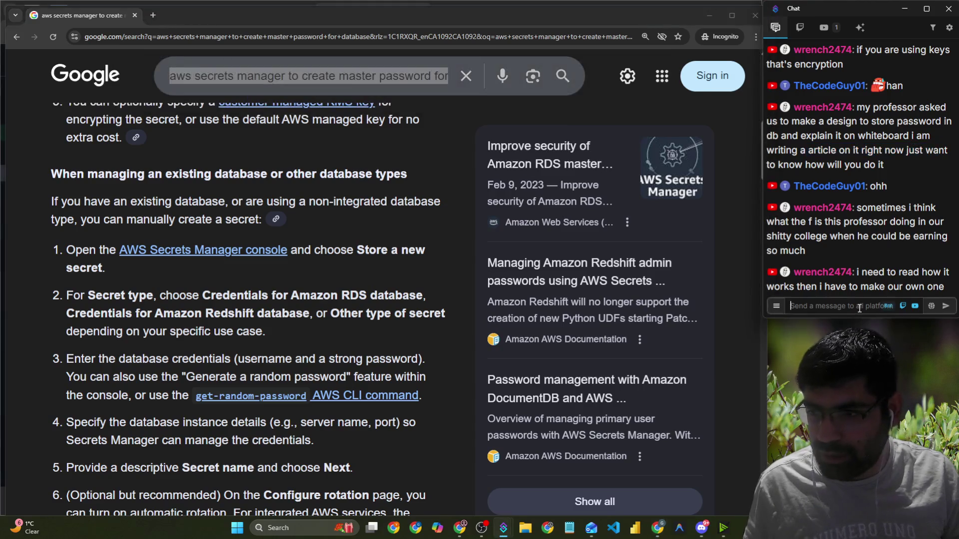
pyautogui.hotkey('ctrl', 'v')
pyautogui.press('Return')
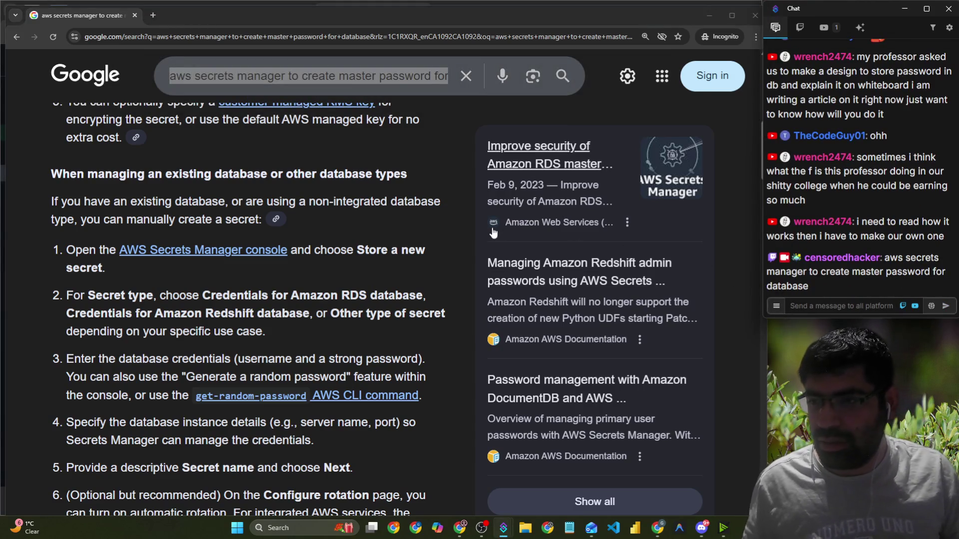
pyautogui.click(137, 15)
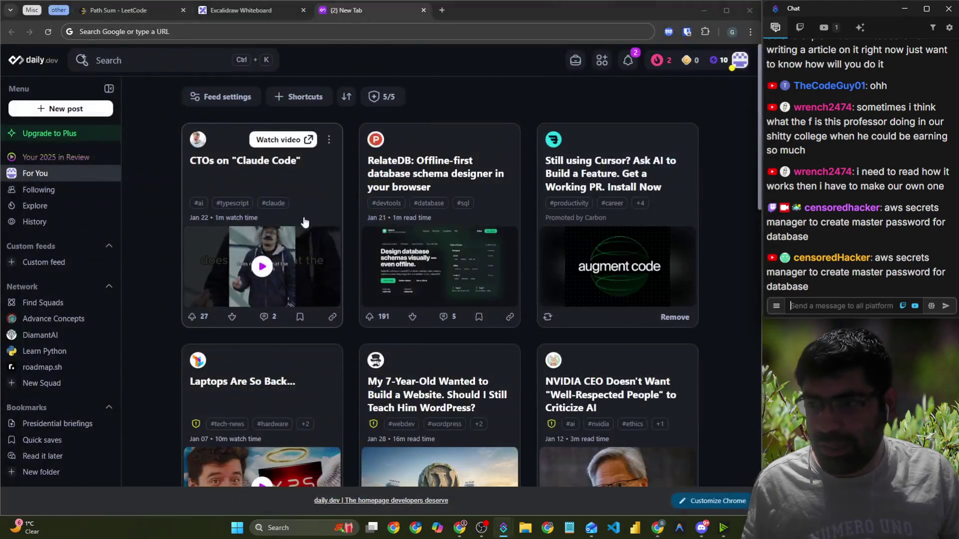
# Return to the Excalidraw tab and scroll between the user/Salt/Hash table and Db–Encrypt–AKM sketch
pyautogui.click(122, 11)
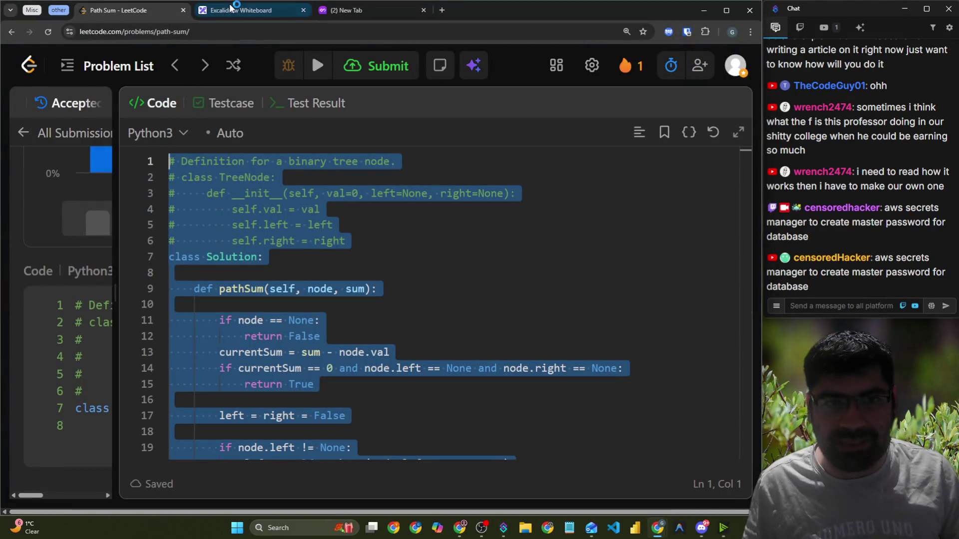
pyautogui.click(258, 10)
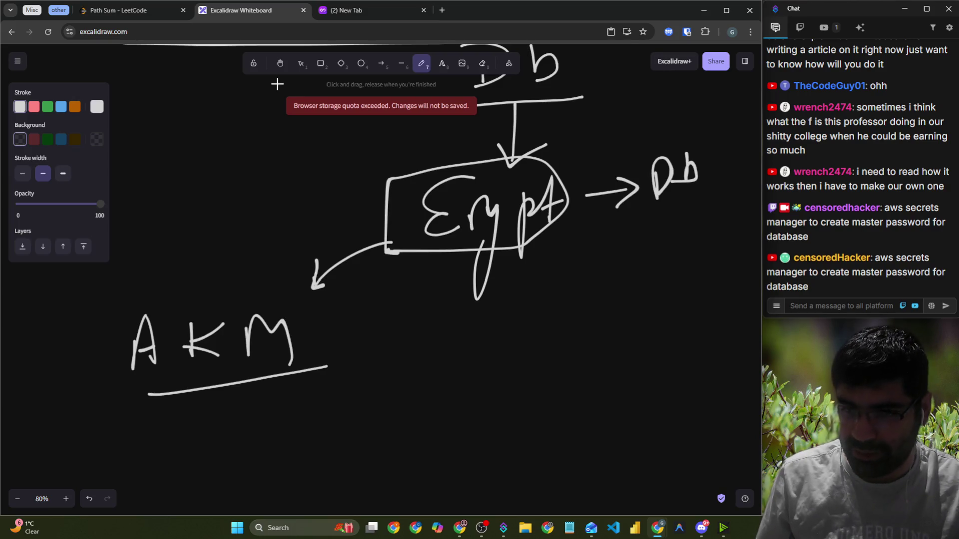
pyautogui.scroll(6, 409, 154)
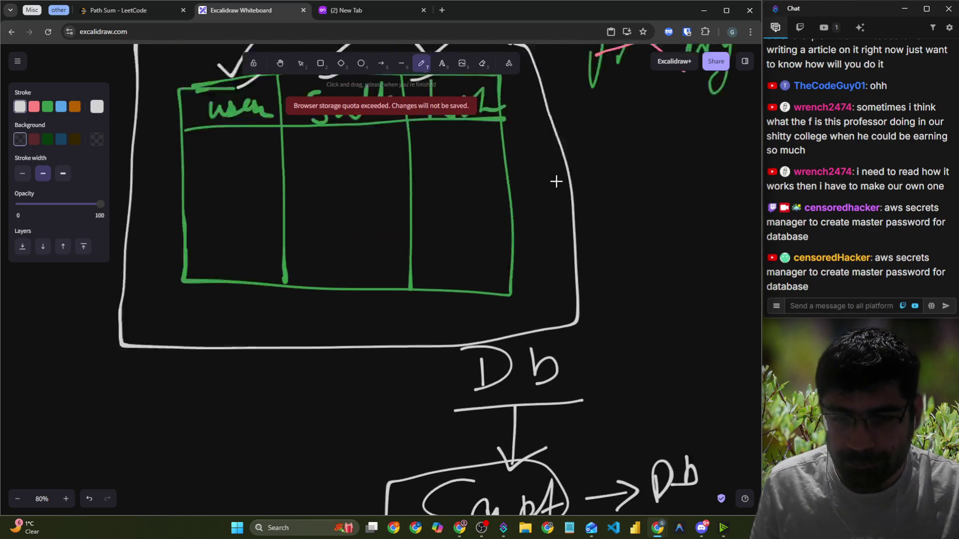
pyautogui.scroll(3, 556, 181)
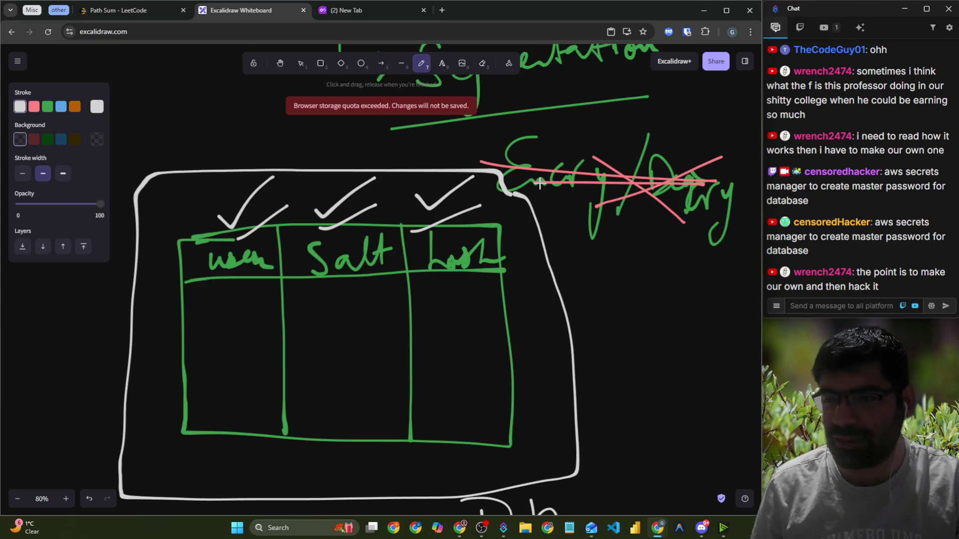
pyautogui.scroll(-5, 536, 182)
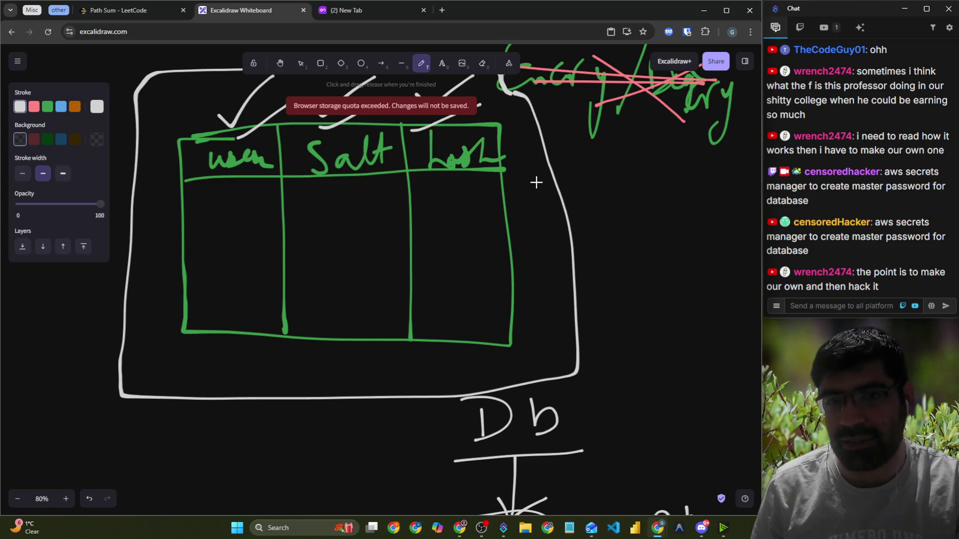
pyautogui.click(388, 10)
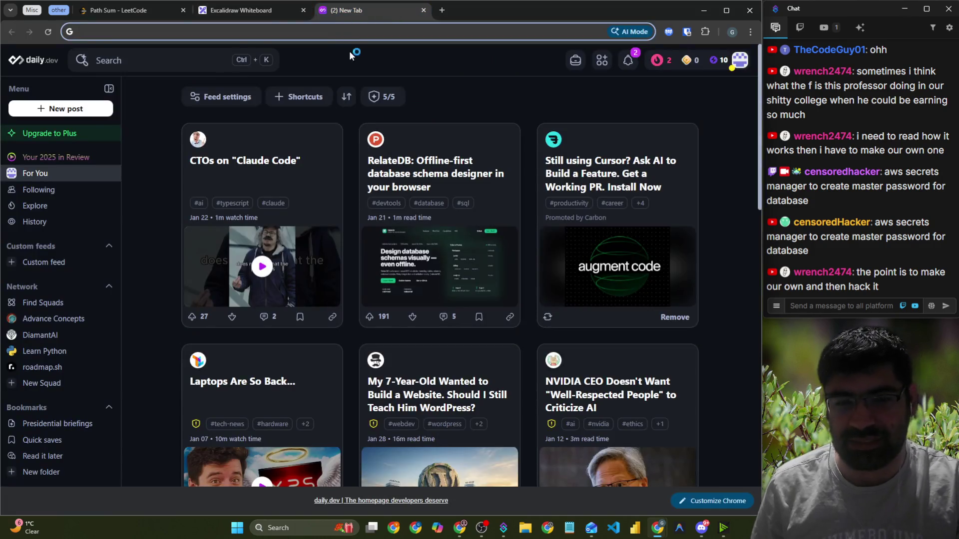
pyautogui.click(250, 10)
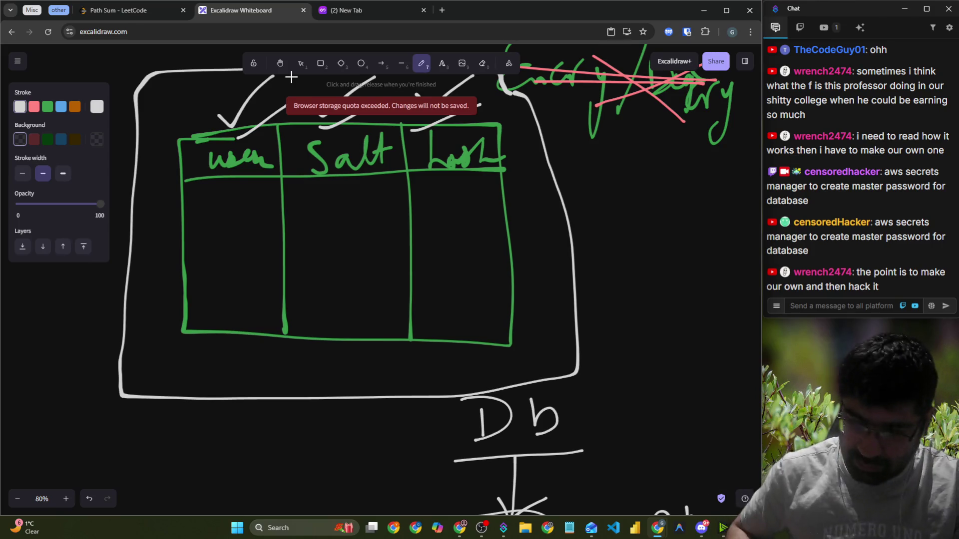
pyautogui.scroll(1, 295, 170)
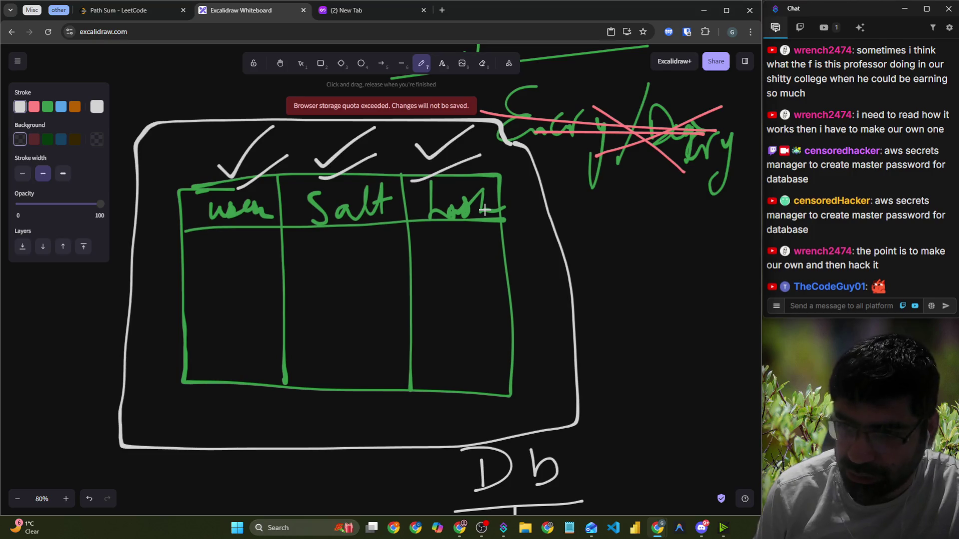
pyautogui.scroll(-5, 298, 188)
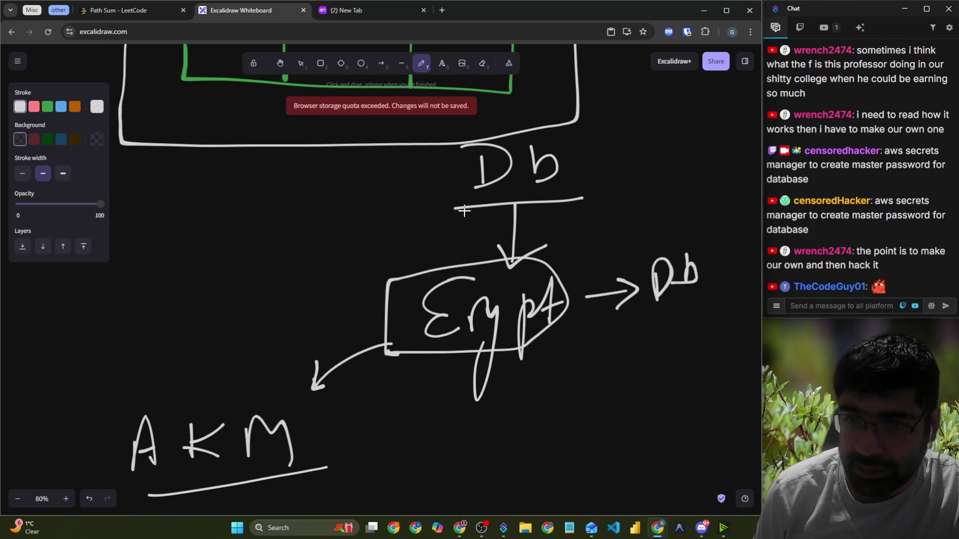
# Draw a long diagonal stroke beside Db, write '+Db' next to it, and underline it
pyautogui.scroll(4, 588, 373)
pyautogui.moveTo(598, 337); pyautogui.dragTo(545, 507)
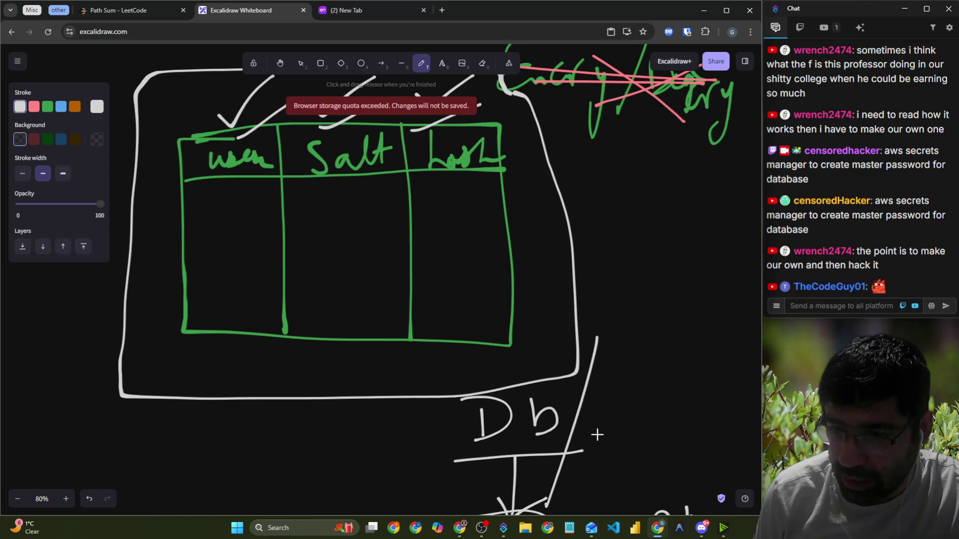
pyautogui.moveTo(614, 415)
pyautogui.mouseDown()
pyautogui.moveTo(642, 397)
pyautogui.moveTo(644, 432)
pyautogui.mouseUp()
pyautogui.moveTo(668, 394)
pyautogui.mouseDown()
pyautogui.moveTo(682, 420)
pyautogui.moveTo(687, 406)
pyautogui.mouseUp()
pyautogui.scroll(-4, 695, 412)
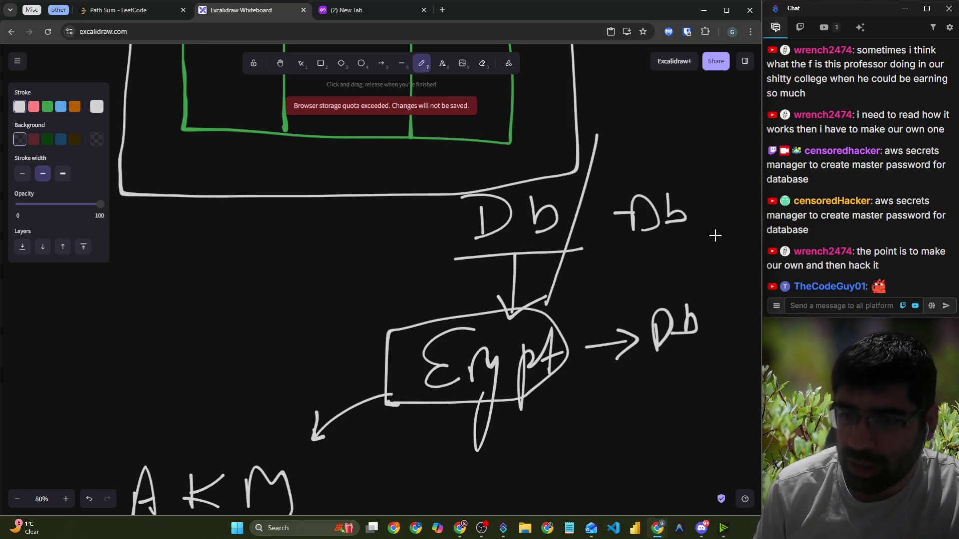
pyautogui.moveTo(638, 244); pyautogui.dragTo(681, 245)
pyautogui.scroll(-2, 607, 252)
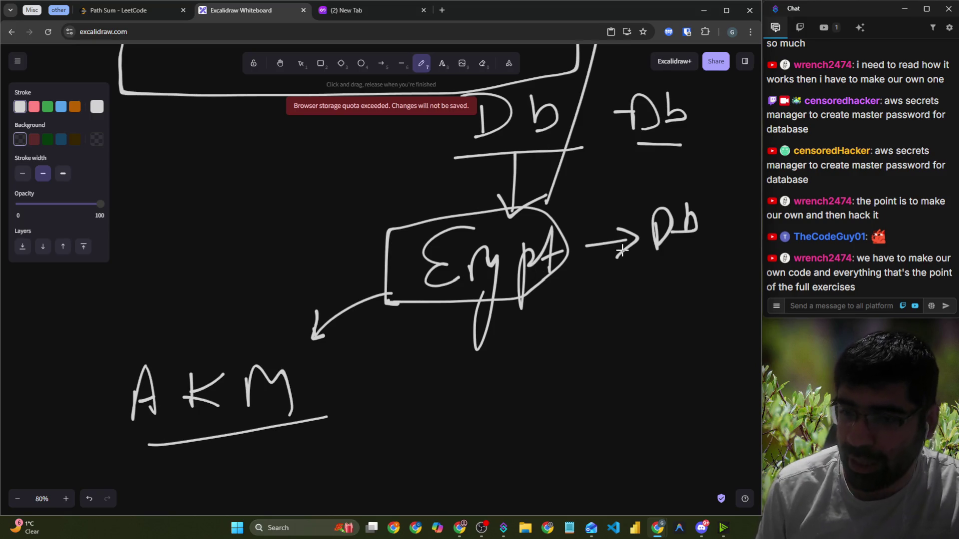
pyautogui.scroll(-2, 557, 264)
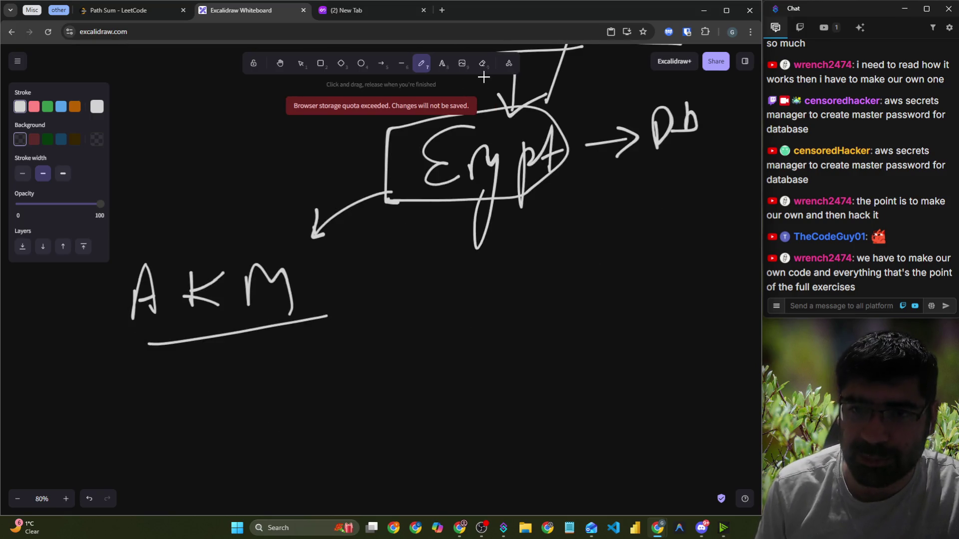
# Erase the 'A' from AKM and add an 'S' so it reads KMS
pyautogui.press('e')
pyautogui.moveTo(150, 270); pyautogui.dragTo(140, 312)
pyautogui.click(421, 63)
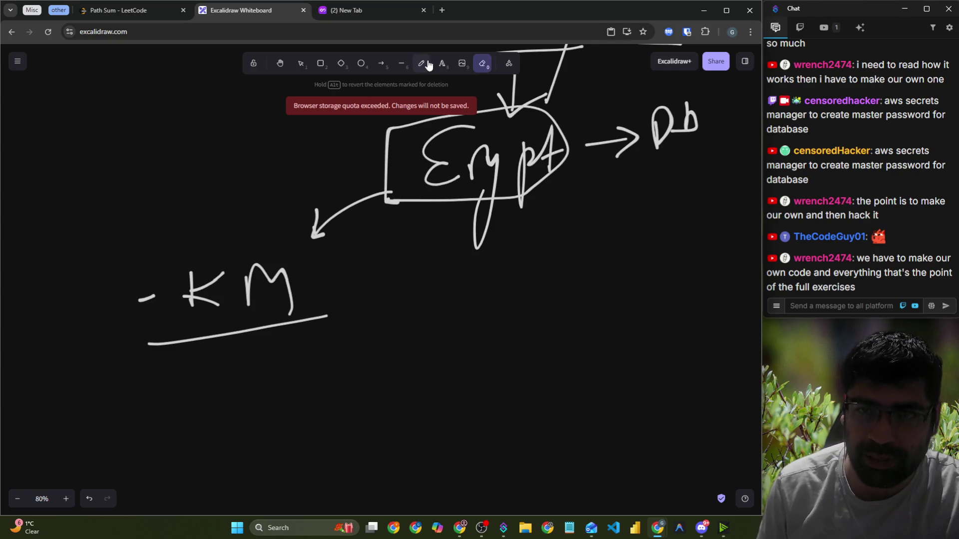
pyautogui.moveTo(325, 254)
pyautogui.mouseDown()
pyautogui.moveTo(308, 297)
pyautogui.moveTo(405, 290)
pyautogui.moveTo(389, 303)
pyautogui.moveTo(441, 295)
pyautogui.moveTo(472, 252)
pyautogui.moveTo(492, 295)
pyautogui.moveTo(519, 260)
pyautogui.moveTo(545, 286)
pyautogui.moveTo(622, 304)
pyautogui.mouseUp()
# Handwrite 'Rotating Key' after the arrow from KMS and erase the stray dash left of KMS
pyautogui.moveTo(424, 295); pyautogui.dragTo(441, 285)
pyautogui.moveTo(598, 258); pyautogui.dragTo(592, 288)
pyautogui.moveTo(619, 259)
pyautogui.mouseDown()
pyautogui.moveTo(594, 270)
pyautogui.moveTo(630, 272)
pyautogui.moveTo(624, 340)
pyautogui.mouseUp()
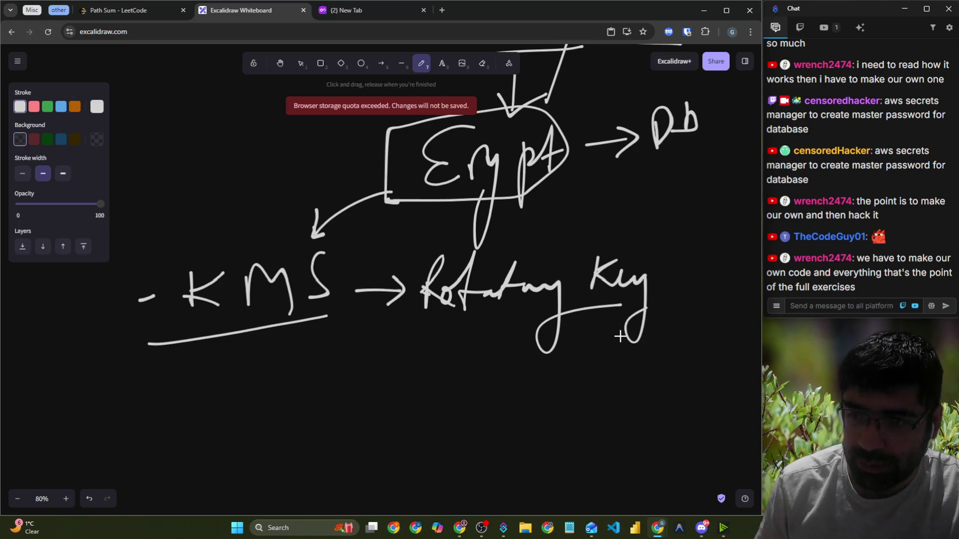
pyautogui.moveTo(827, 273); pyautogui.dragTo(949, 273)
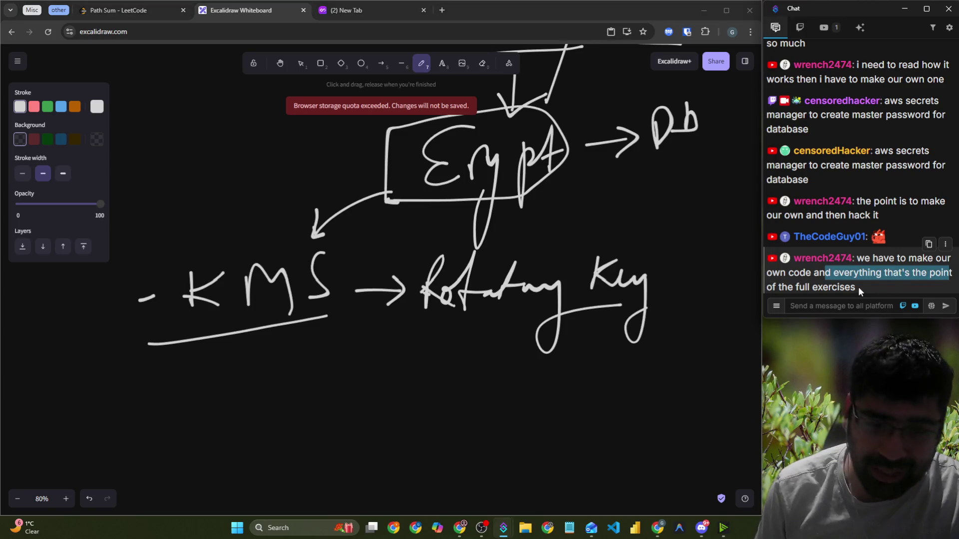
pyautogui.click(483, 70)
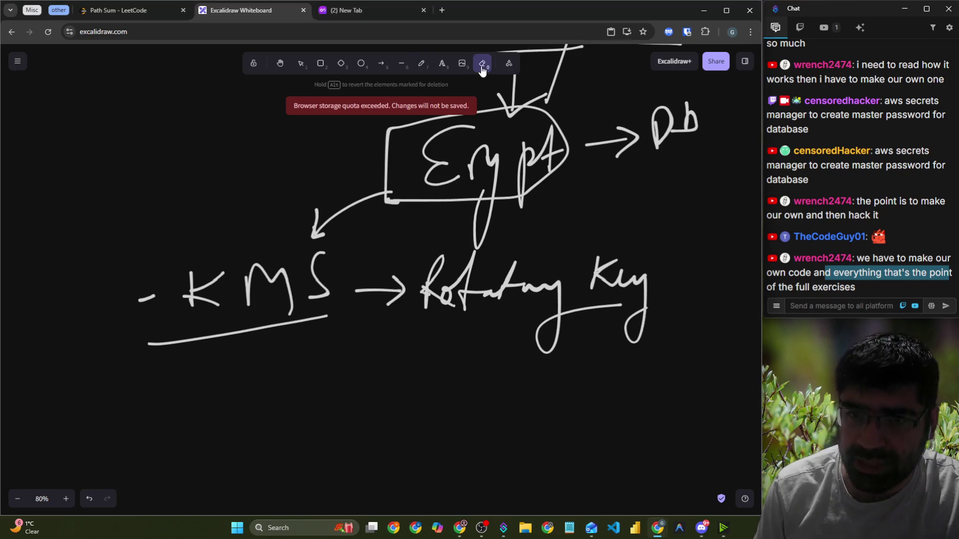
pyautogui.moveTo(118, 302); pyautogui.dragTo(157, 298)
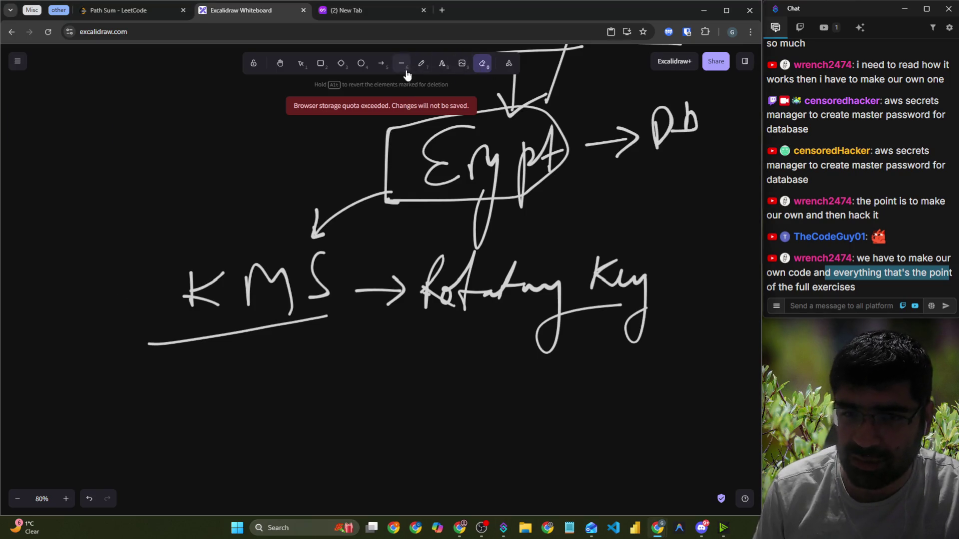
pyautogui.click(421, 63)
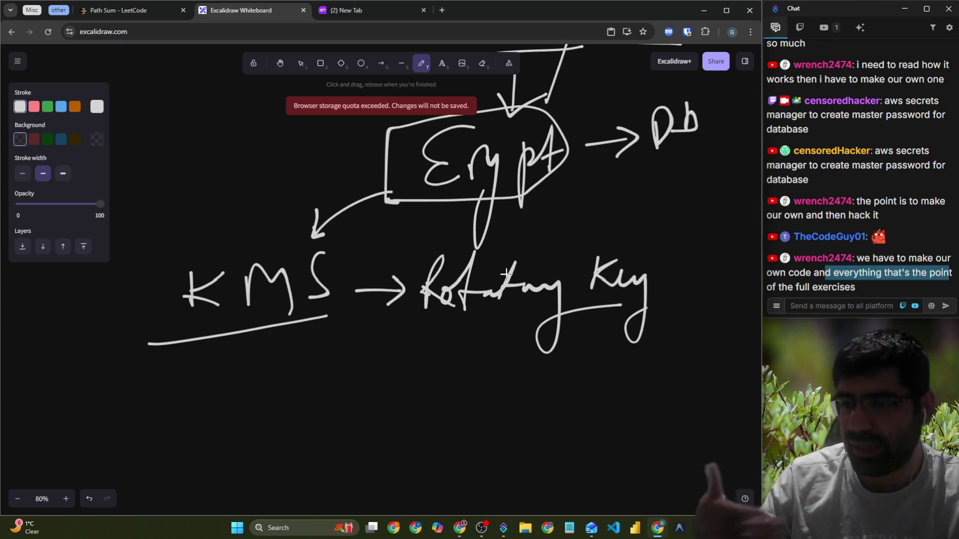
# Underline 'Rotating Key' and draw an L-arrow under KMS
pyautogui.moveTo(440, 192); pyautogui.dragTo(515, 185)
pyautogui.scroll(-2, 300, 289)
pyautogui.moveTo(243, 243)
pyautogui.mouseDown()
pyautogui.moveTo(235, 294)
pyautogui.moveTo(268, 296)
pyautogui.mouseUp()
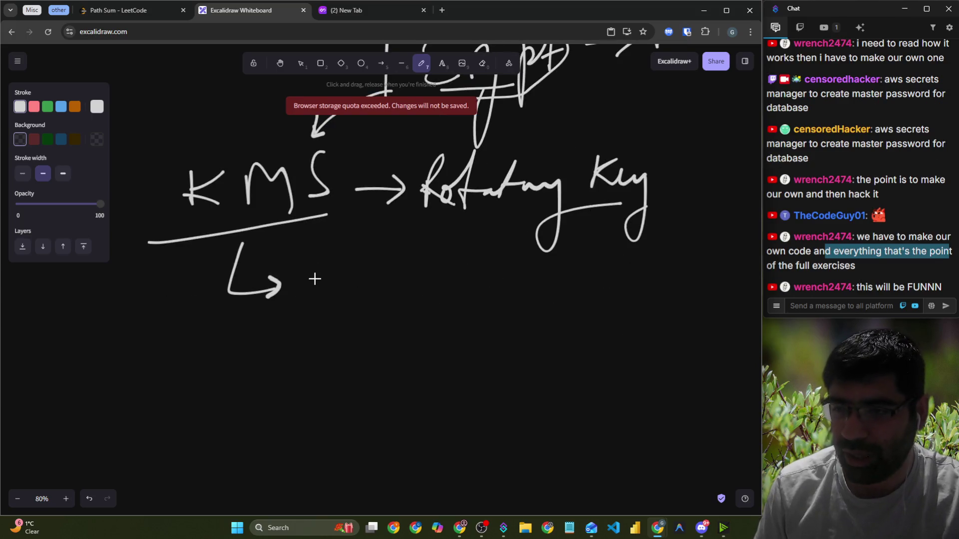
pyautogui.moveTo(446, 220); pyautogui.dragTo(620, 204)
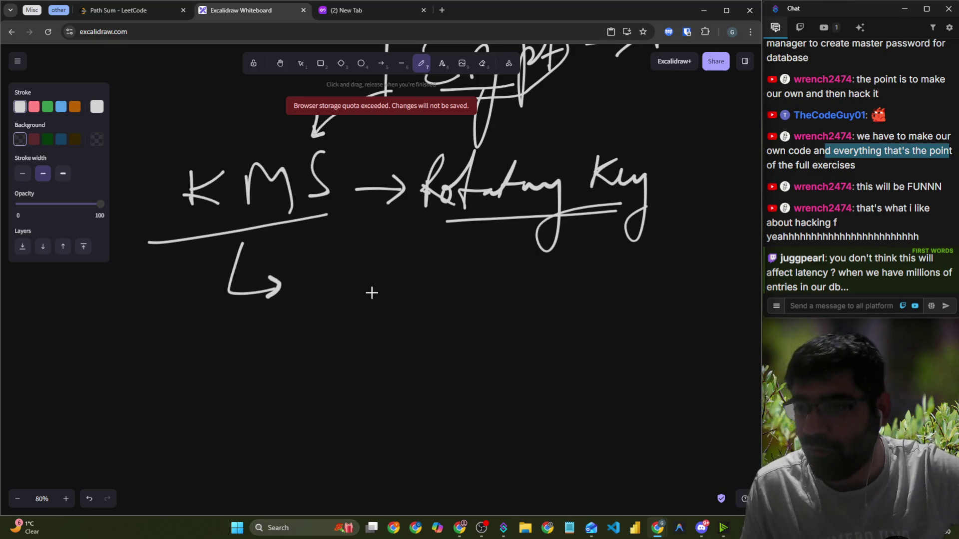
# Handwrite 'I/O , vCPU' below KMS and underline both I/O and vCPU
pyautogui.scroll(-3, 364, 285)
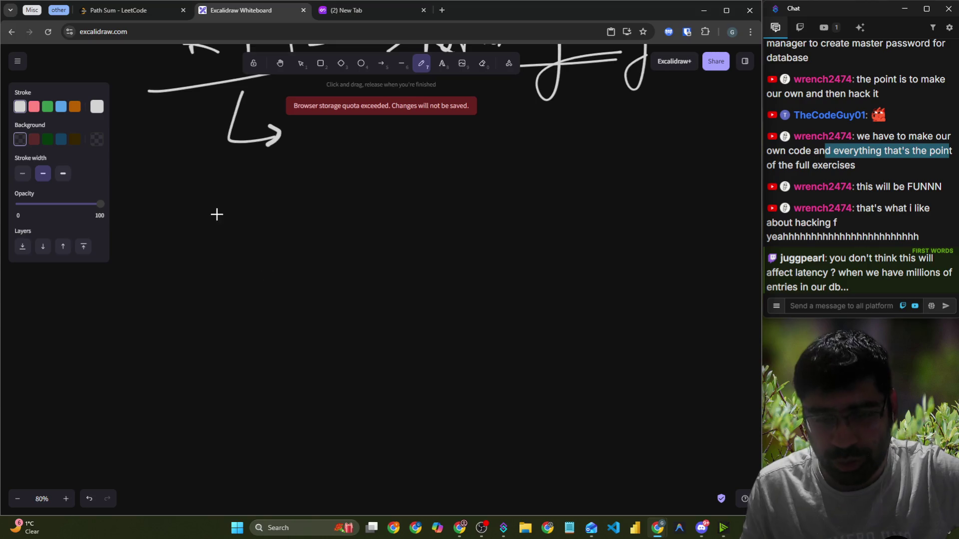
pyautogui.moveTo(186, 206)
pyautogui.mouseDown()
pyautogui.moveTo(253, 195)
pyautogui.moveTo(236, 226)
pyautogui.moveTo(256, 229)
pyautogui.mouseUp()
pyautogui.moveTo(278, 170); pyautogui.dragTo(265, 243)
pyautogui.moveTo(303, 198)
pyautogui.mouseDown()
pyautogui.moveTo(301, 219)
pyautogui.moveTo(306, 195)
pyautogui.mouseUp()
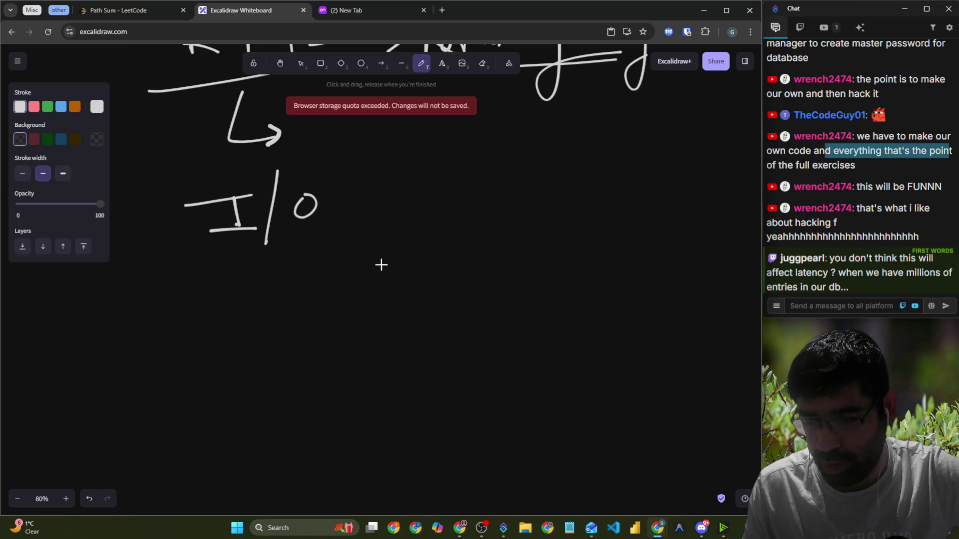
pyautogui.moveTo(413, 211); pyautogui.dragTo(394, 248)
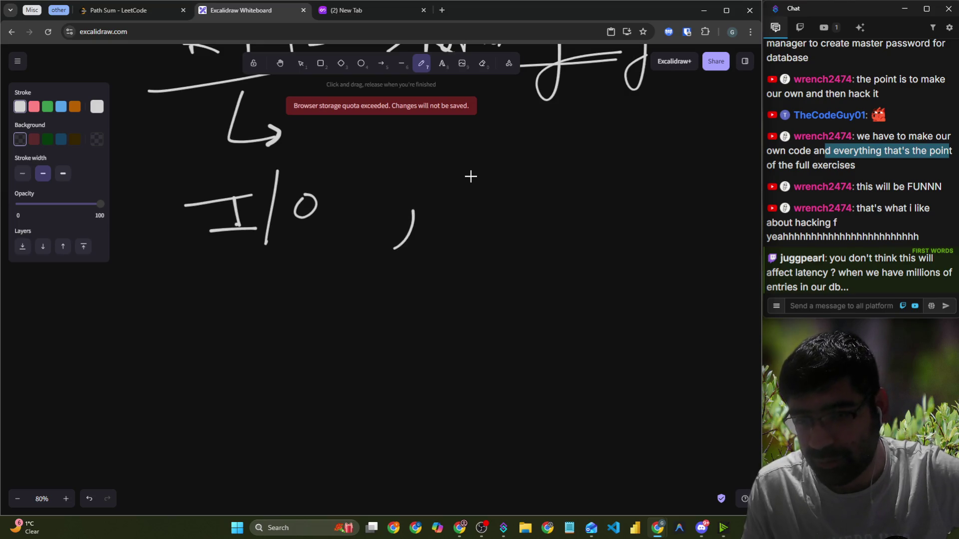
pyautogui.moveTo(465, 192); pyautogui.dragTo(485, 182)
pyautogui.moveTo(529, 142)
pyautogui.mouseDown()
pyautogui.moveTo(520, 197)
pyautogui.moveTo(552, 144)
pyautogui.moveTo(551, 167)
pyautogui.mouseUp()
pyautogui.moveTo(588, 136)
pyautogui.mouseDown()
pyautogui.moveTo(614, 145)
pyautogui.moveTo(619, 181)
pyautogui.mouseUp()
pyautogui.moveTo(471, 229); pyautogui.dragTo(650, 184)
pyautogui.moveTo(235, 255); pyautogui.dragTo(318, 252)
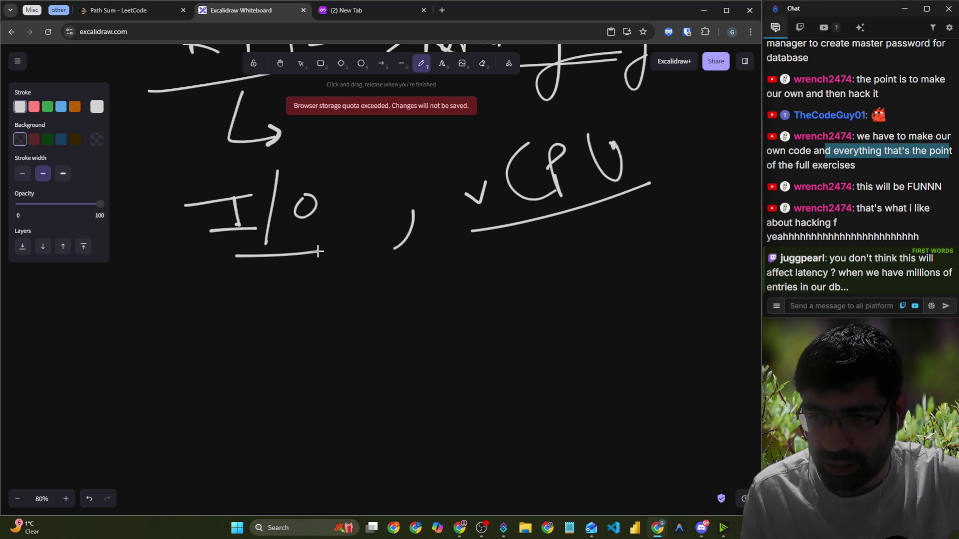
# Write the heading 'Trade' below the notes and underline it
pyautogui.scroll(-5, 330, 255)
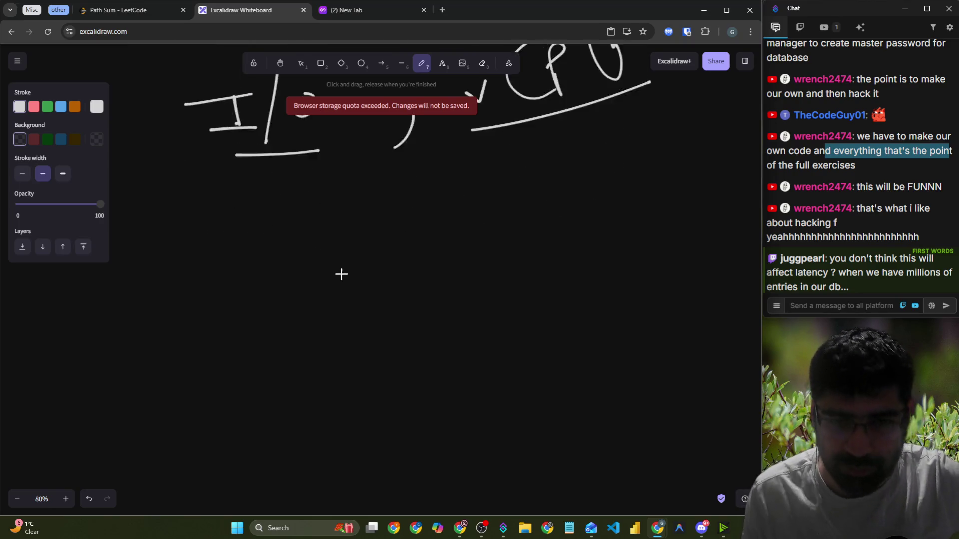
pyautogui.moveTo(184, 167)
pyautogui.mouseDown()
pyautogui.moveTo(282, 160)
pyautogui.moveTo(225, 230)
pyautogui.moveTo(280, 190)
pyautogui.moveTo(334, 206)
pyautogui.moveTo(368, 201)
pyautogui.mouseUp()
pyautogui.moveTo(211, 247); pyautogui.dragTo(379, 241)
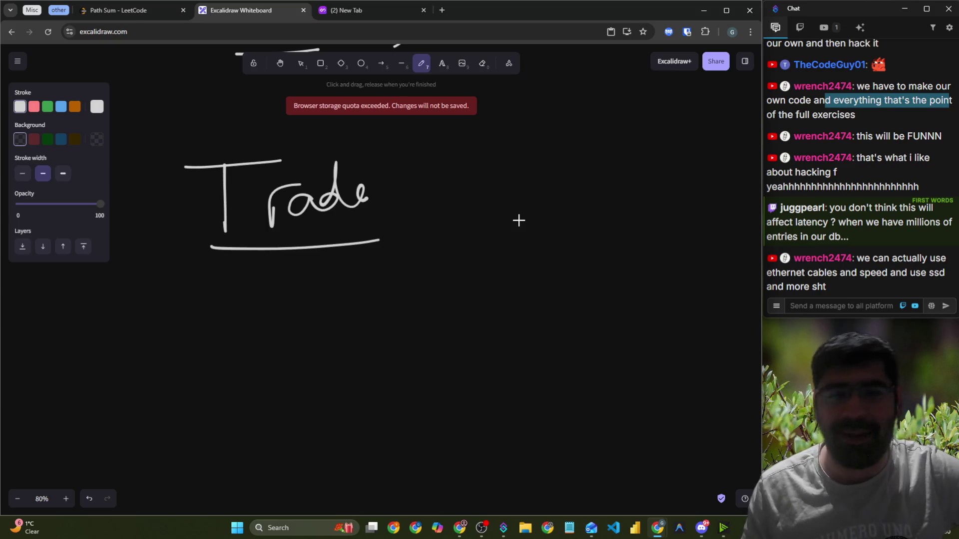
# Scroll the canvas to review the notes, then set the stroke colour to red
pyautogui.scroll(10, 519, 220)
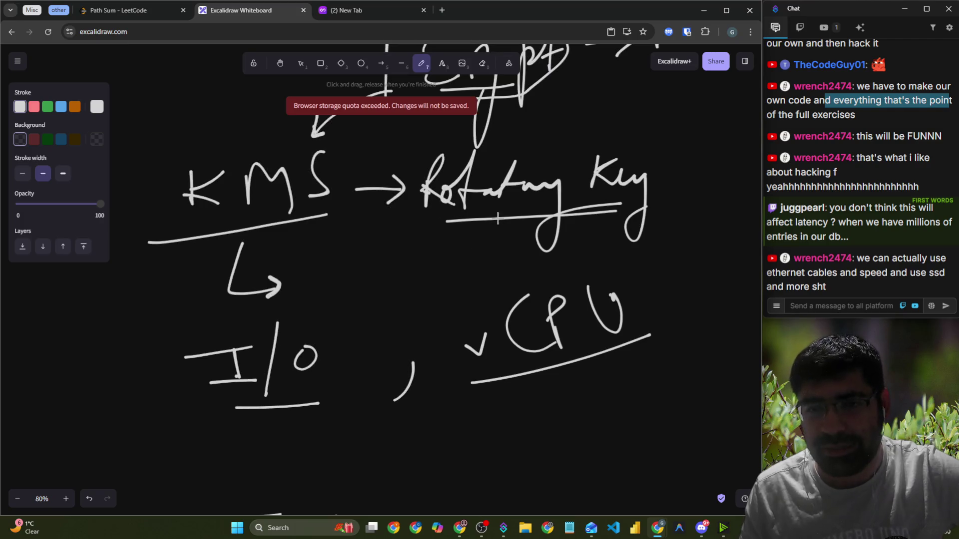
pyautogui.scroll(5, 322, 221)
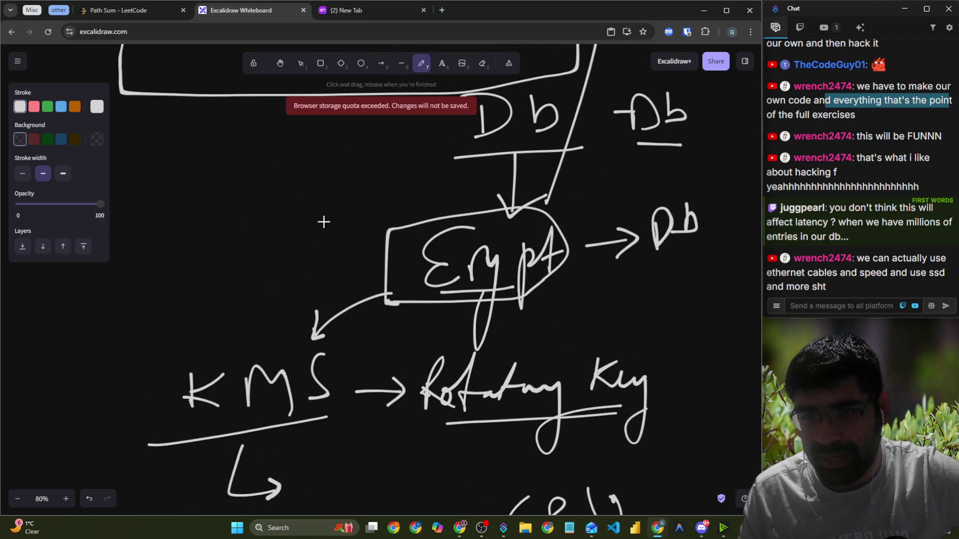
pyautogui.scroll(-8, 497, 282)
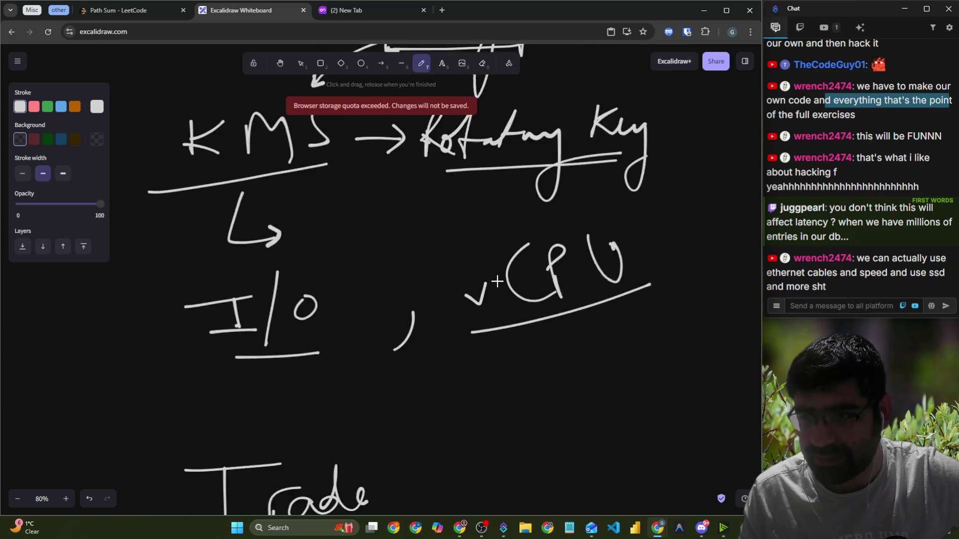
pyautogui.scroll(6, 495, 279)
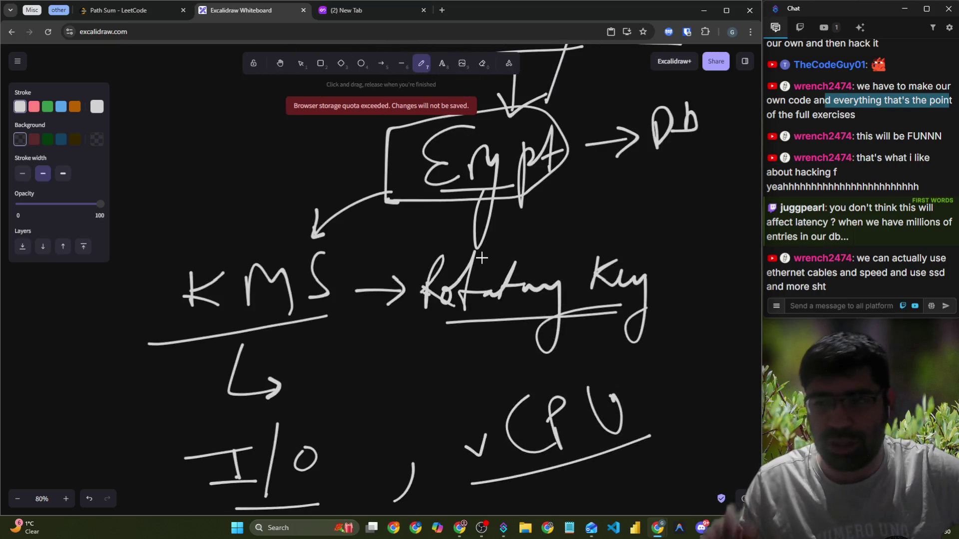
pyautogui.scroll(2, 517, 245)
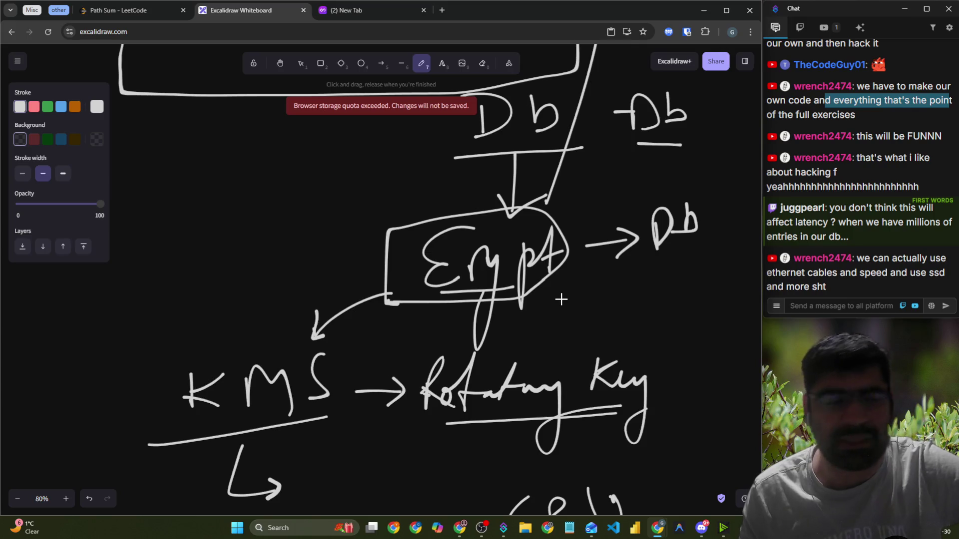
pyautogui.scroll(-10, 562, 300)
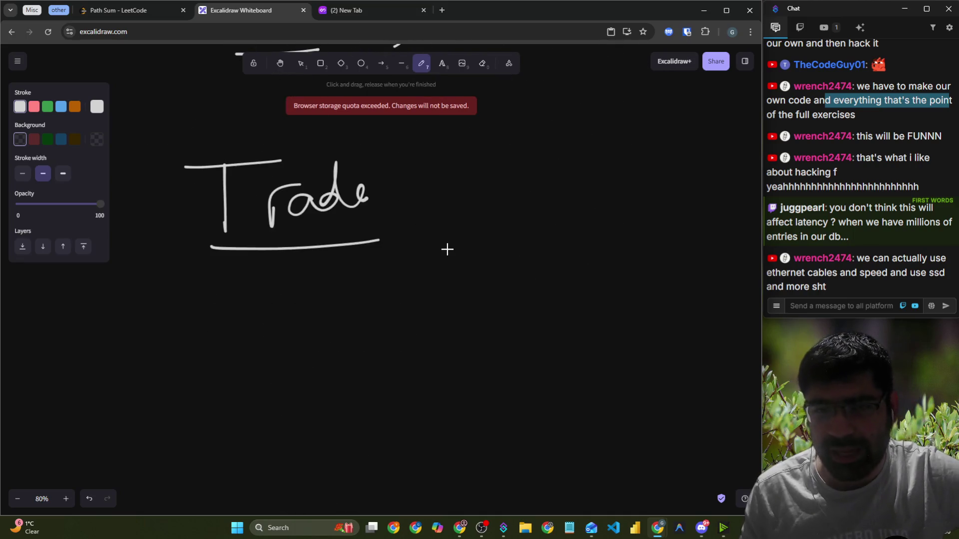
pyautogui.scroll(-1, 234, 248)
pyautogui.scroll(-1, 235, 248)
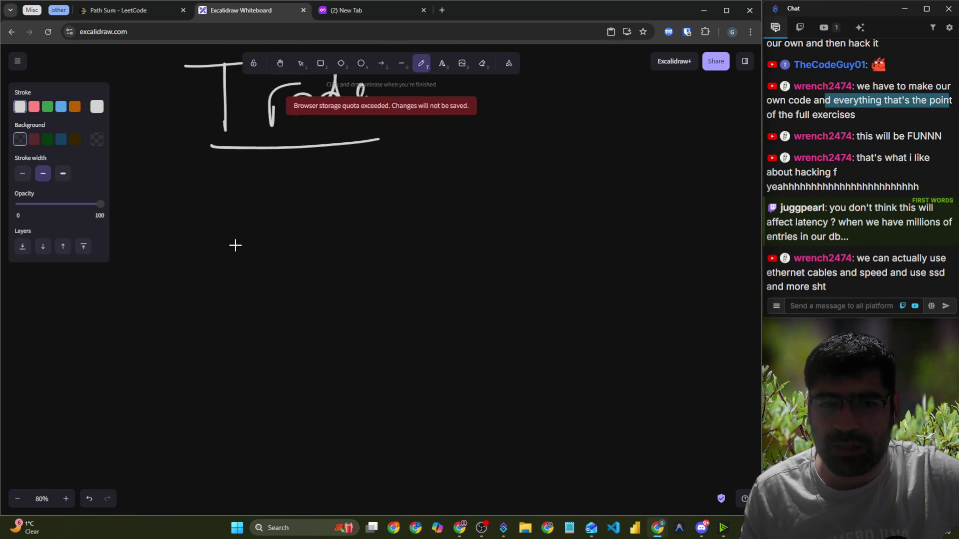
pyautogui.scroll(2, 235, 245)
pyautogui.scroll(-2, 195, 222)
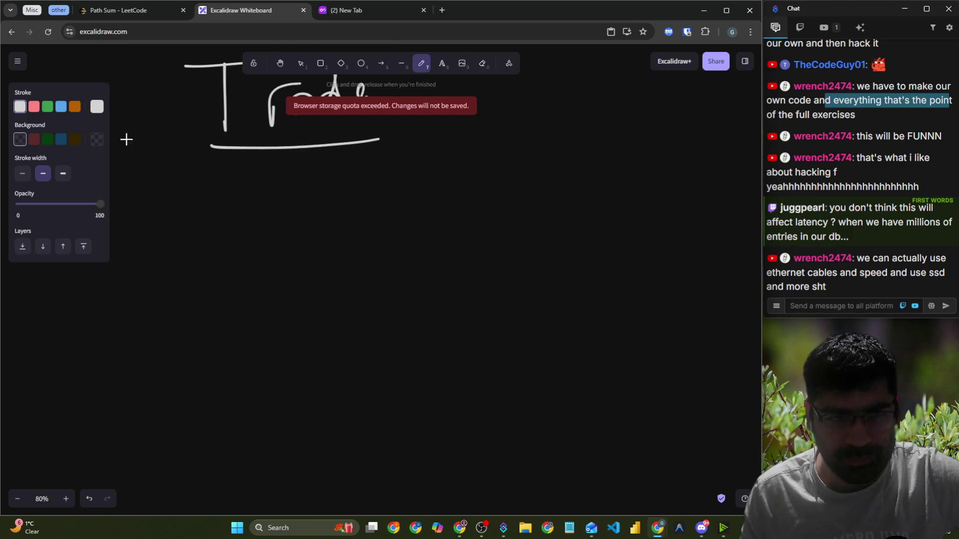
pyautogui.click(33, 107)
# Write 'Red' in red below Trade, underline it, and draw an arrow to its right
pyautogui.moveTo(174, 184); pyautogui.dragTo(172, 229)
pyautogui.moveTo(190, 169)
pyautogui.mouseDown()
pyautogui.moveTo(200, 210)
pyautogui.moveTo(241, 176)
pyautogui.moveTo(235, 239)
pyautogui.mouseUp()
pyautogui.moveTo(112, 254); pyautogui.dragTo(268, 251)
pyautogui.moveTo(260, 204)
pyautogui.mouseDown()
pyautogui.moveTo(323, 200)
pyautogui.moveTo(310, 213)
pyautogui.moveTo(373, 200)
pyautogui.moveTo(385, 171)
pyautogui.moveTo(387, 209)
pyautogui.moveTo(433, 176)
pyautogui.moveTo(440, 202)
pyautogui.mouseUp()
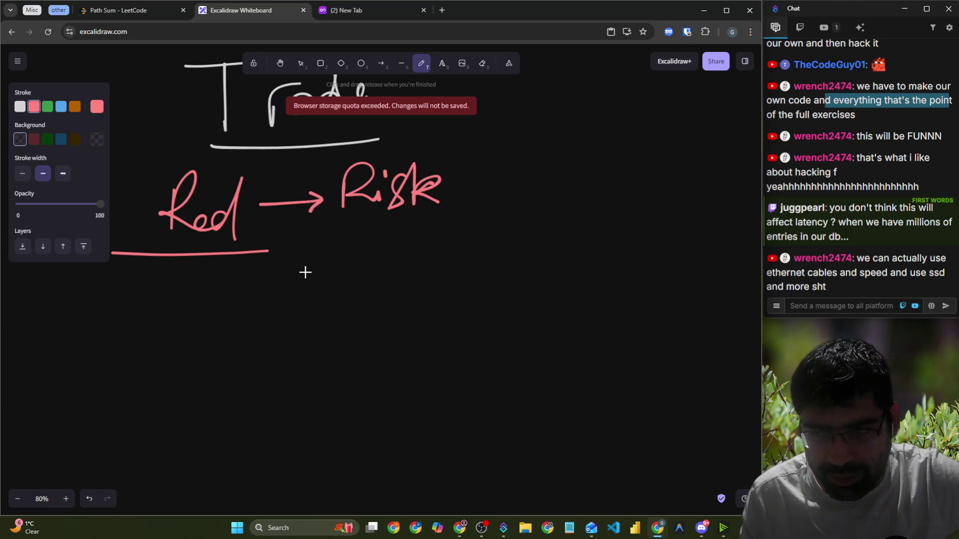
# Draw a bent arrow under Red to 'Db', then an arrow to 'Release Passwd'
pyautogui.moveTo(237, 276)
pyautogui.mouseDown()
pyautogui.moveTo(236, 313)
pyautogui.moveTo(274, 316)
pyautogui.moveTo(270, 324)
pyautogui.mouseUp()
pyautogui.moveTo(315, 285)
pyautogui.mouseDown()
pyautogui.moveTo(343, 316)
pyautogui.moveTo(319, 286)
pyautogui.mouseUp()
pyautogui.moveTo(363, 277); pyautogui.dragTo(365, 311)
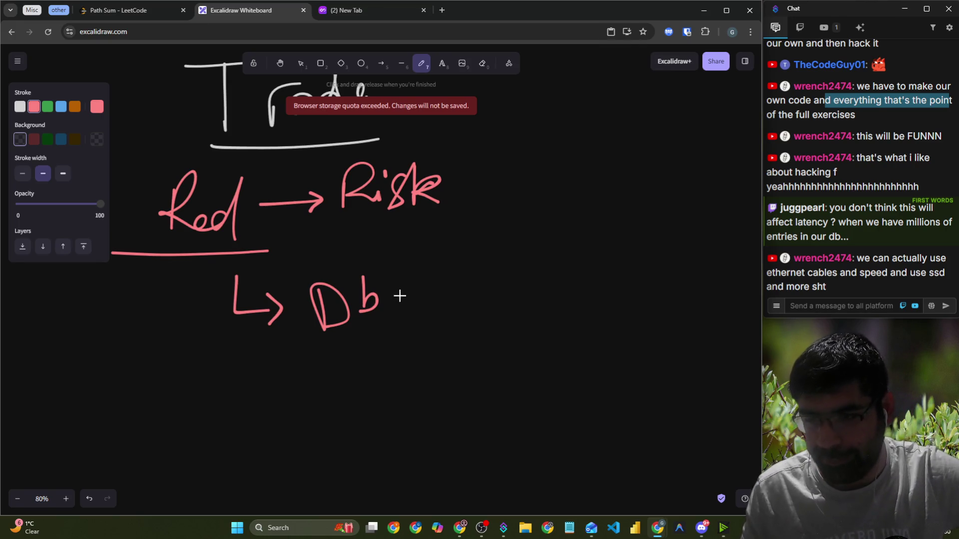
pyautogui.moveTo(402, 293)
pyautogui.mouseDown()
pyautogui.moveTo(457, 294)
pyautogui.moveTo(452, 304)
pyautogui.mouseUp()
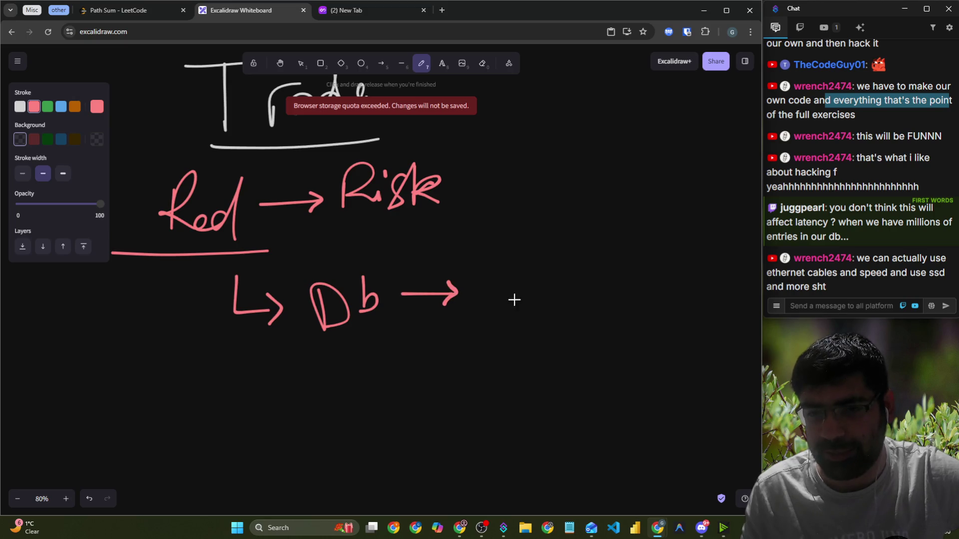
pyautogui.moveTo(514, 274)
pyautogui.mouseDown()
pyautogui.moveTo(525, 291)
pyautogui.moveTo(621, 300)
pyautogui.moveTo(642, 298)
pyautogui.moveTo(670, 272)
pyautogui.mouseUp()
pyautogui.moveTo(551, 359)
pyautogui.mouseDown()
pyautogui.moveTo(559, 343)
pyautogui.moveTo(695, 325)
pyautogui.mouseUp()
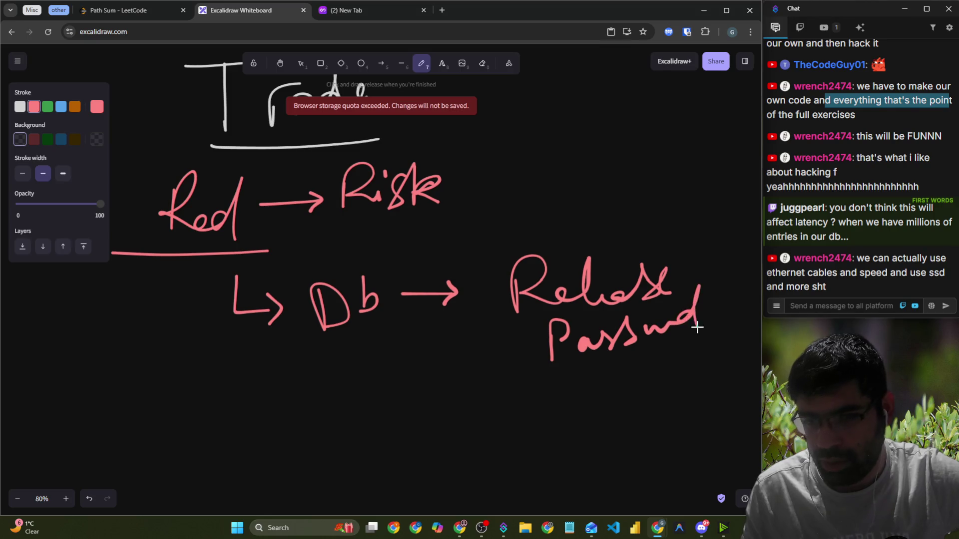
# Scroll the canvas and switch the stroke colour to blue
pyautogui.scroll(-1, 355, 332)
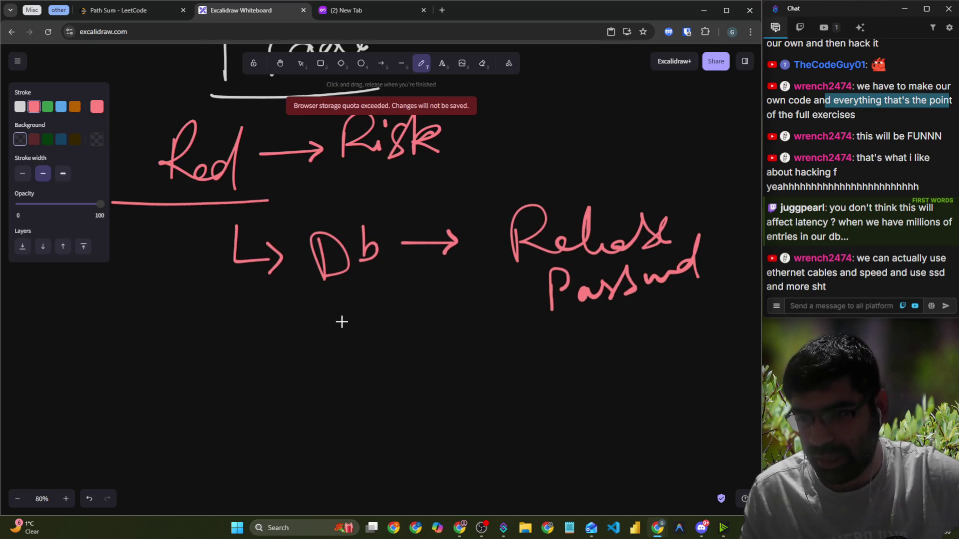
pyautogui.scroll(-1, 339, 321)
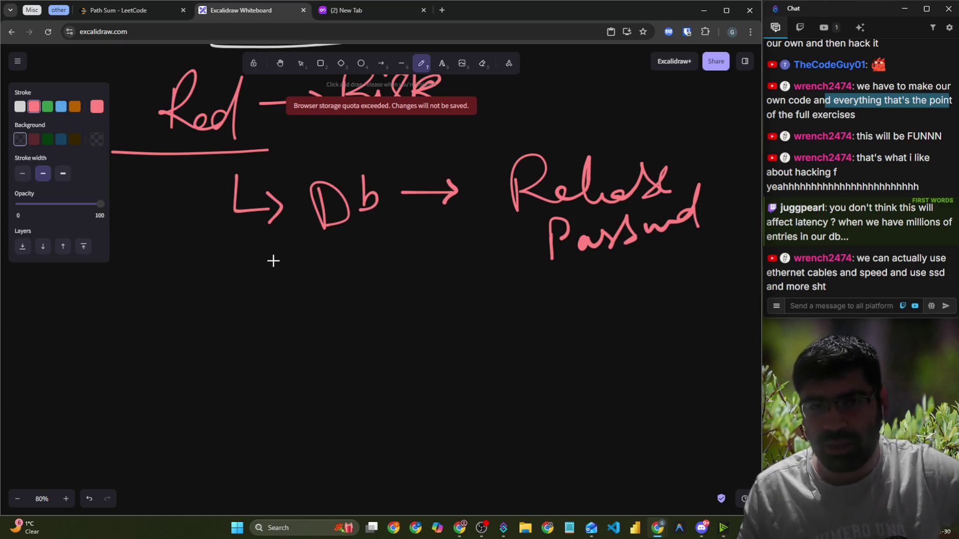
pyautogui.click(61, 106)
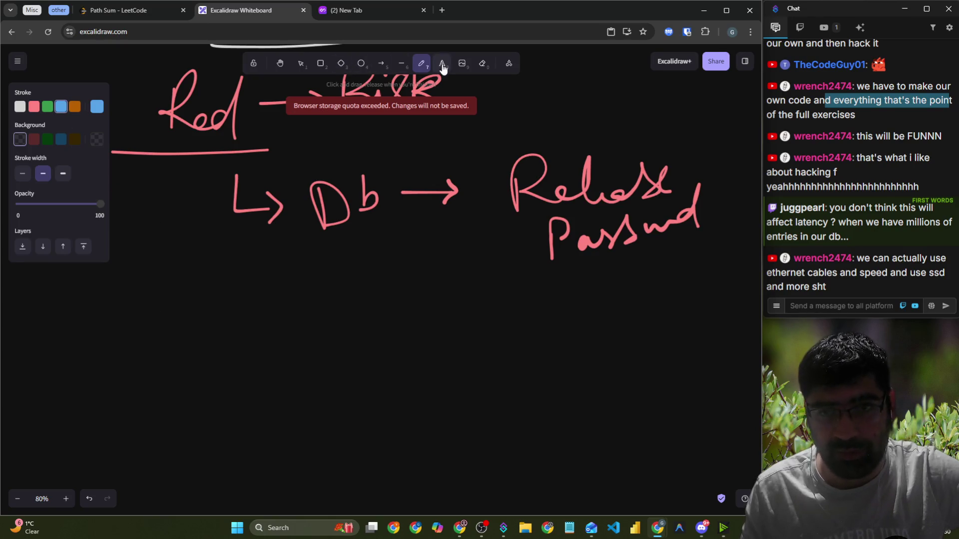
# Add a red arrow with 'Fast' under the Db line
pyautogui.click(34, 107)
pyautogui.moveTo(233, 276)
pyautogui.mouseDown()
pyautogui.moveTo(275, 307)
pyautogui.moveTo(266, 316)
pyautogui.mouseUp()
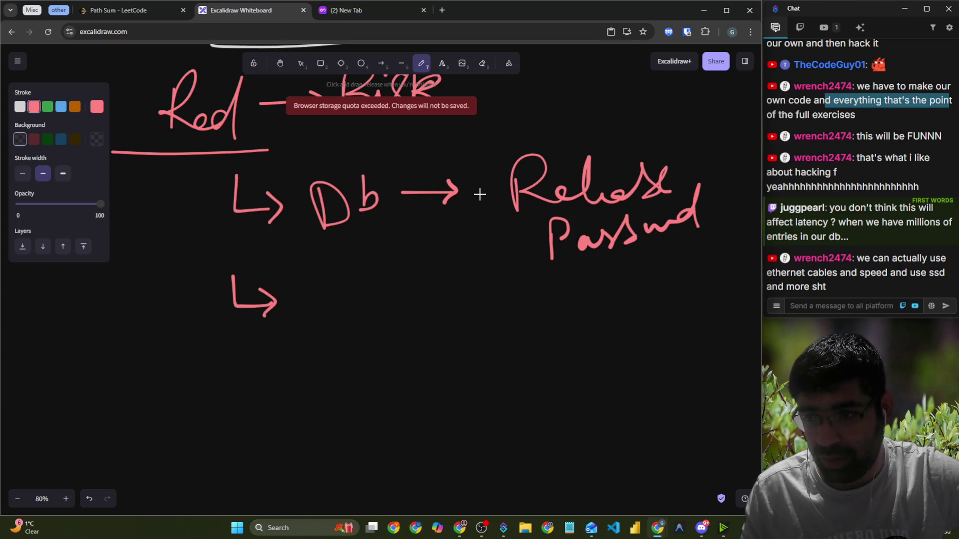
pyautogui.moveTo(331, 279)
pyautogui.mouseDown()
pyautogui.moveTo(330, 324)
pyautogui.moveTo(378, 278)
pyautogui.mouseUp()
pyautogui.moveTo(344, 307)
pyautogui.mouseDown()
pyautogui.moveTo(371, 315)
pyautogui.moveTo(460, 302)
pyautogui.mouseUp()
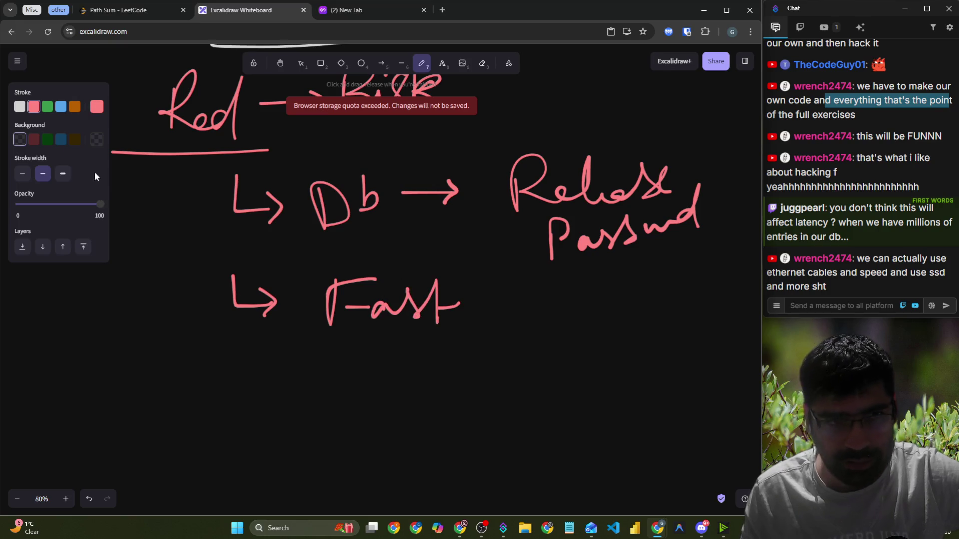
# Write an underlined blue 'Blue' heading
pyautogui.click(61, 107)
pyautogui.scroll(-1, 165, 343)
pyautogui.moveTo(155, 349)
pyautogui.mouseDown()
pyautogui.moveTo(165, 299)
pyautogui.moveTo(146, 351)
pyautogui.mouseUp()
pyautogui.moveTo(198, 309)
pyautogui.mouseDown()
pyautogui.moveTo(232, 350)
pyautogui.moveTo(300, 342)
pyautogui.mouseUp()
pyautogui.moveTo(201, 344)
pyautogui.mouseDown()
pyautogui.moveTo(196, 286)
pyautogui.moveTo(206, 350)
pyautogui.mouseUp()
pyautogui.moveTo(154, 370); pyautogui.dragTo(306, 360)
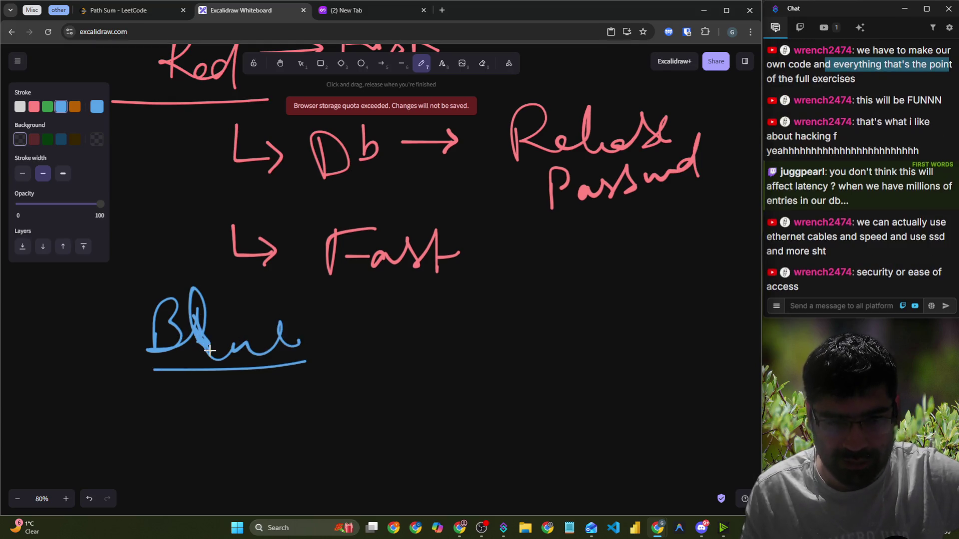
# Branch blue arrows under Blue to 'Slow' and 'Secure'
pyautogui.scroll(-1, 250, 359)
pyautogui.moveTo(239, 333)
pyautogui.mouseDown()
pyautogui.moveTo(261, 364)
pyautogui.moveTo(294, 363)
pyautogui.mouseUp()
pyautogui.moveTo(275, 343); pyautogui.dragTo(276, 382)
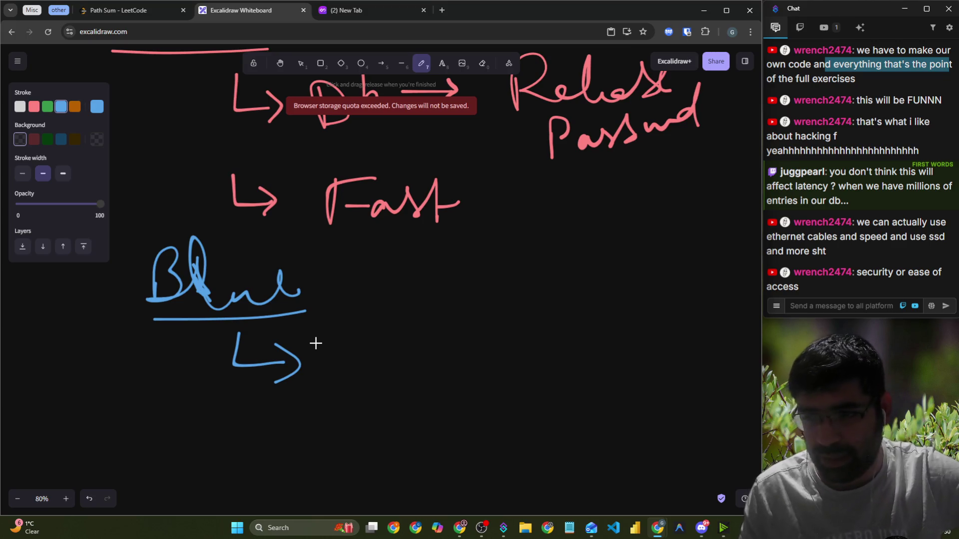
pyautogui.scroll(-1, 335, 337)
pyautogui.moveTo(346, 284)
pyautogui.mouseDown()
pyautogui.moveTo(343, 321)
pyautogui.moveTo(380, 327)
pyautogui.moveTo(443, 315)
pyautogui.moveTo(458, 289)
pyautogui.mouseUp()
pyautogui.moveTo(237, 360)
pyautogui.mouseDown()
pyautogui.moveTo(274, 373)
pyautogui.moveTo(273, 397)
pyautogui.mouseUp()
pyautogui.moveTo(345, 366)
pyautogui.mouseDown()
pyautogui.moveTo(311, 402)
pyautogui.moveTo(349, 385)
pyautogui.moveTo(379, 393)
pyautogui.moveTo(400, 376)
pyautogui.moveTo(447, 394)
pyautogui.moveTo(524, 368)
pyautogui.moveTo(506, 391)
pyautogui.mouseUp()
# Point 'Secure' to 'Reputation in market', then scroll back toward the KMS notes
pyautogui.moveTo(566, 363)
pyautogui.mouseDown()
pyautogui.moveTo(578, 364)
pyautogui.moveTo(597, 394)
pyautogui.moveTo(659, 323)
pyautogui.moveTo(671, 352)
pyautogui.moveTo(751, 338)
pyautogui.mouseUp()
pyautogui.moveTo(528, 423)
pyautogui.mouseDown()
pyautogui.moveTo(537, 411)
pyautogui.moveTo(547, 421)
pyautogui.moveTo(691, 380)
pyautogui.moveTo(732, 395)
pyautogui.moveTo(745, 373)
pyautogui.mouseUp()
pyautogui.moveTo(545, 413)
pyautogui.mouseDown()
pyautogui.moveTo(558, 417)
pyautogui.moveTo(547, 415)
pyautogui.mouseUp()
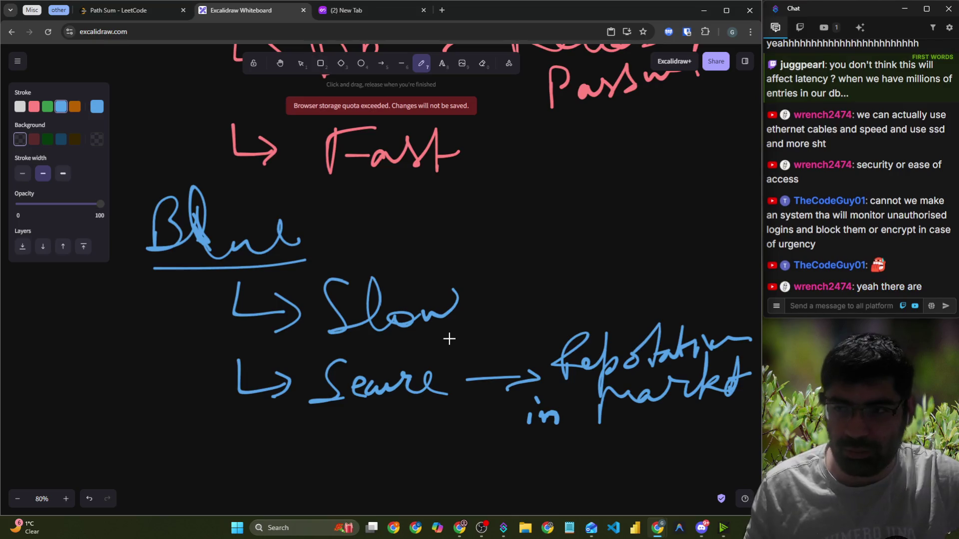
pyautogui.scroll(15, 449, 338)
pyautogui.scroll(8, 468, 349)
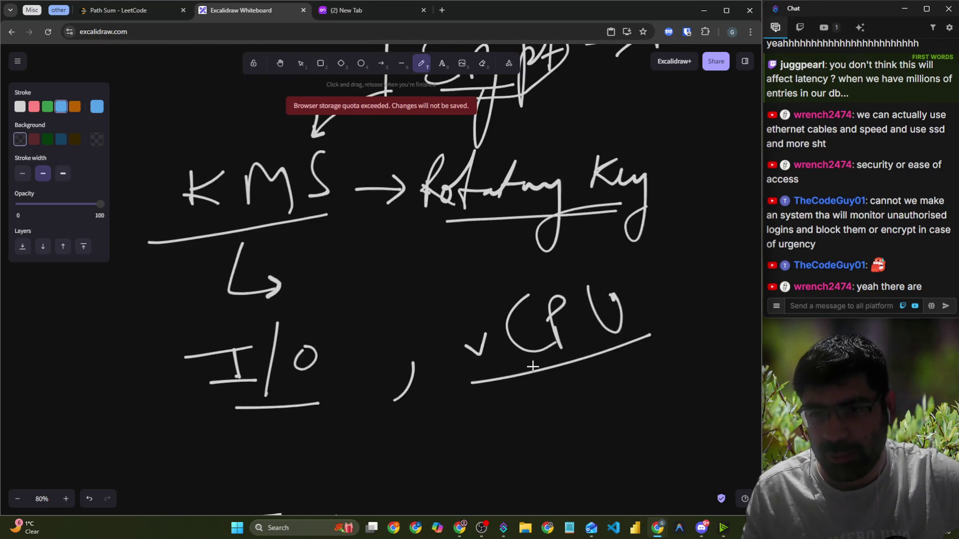
pyautogui.scroll(-3, 531, 383)
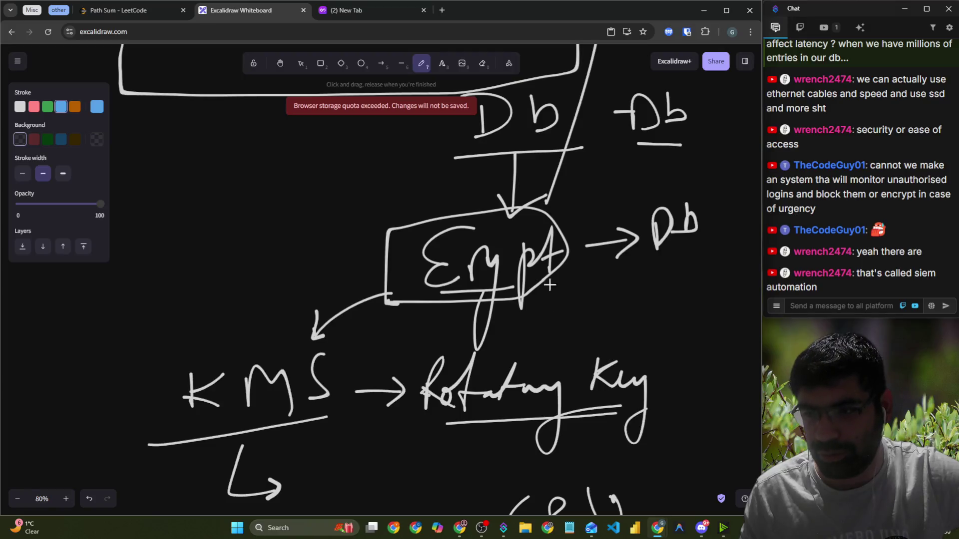
# Pan right of Db and write the chat viewer's name in white, underlined
pyautogui.click(280, 63)
pyautogui.moveTo(603, 248)
pyautogui.mouseDown()
pyautogui.moveTo(336, 210)
pyautogui.moveTo(291, 274)
pyautogui.mouseUp()
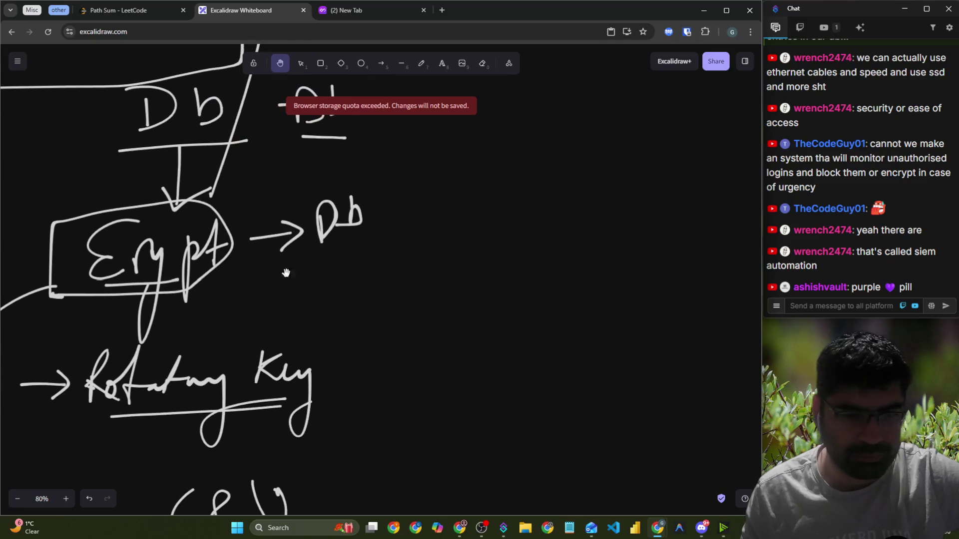
pyautogui.click(421, 63)
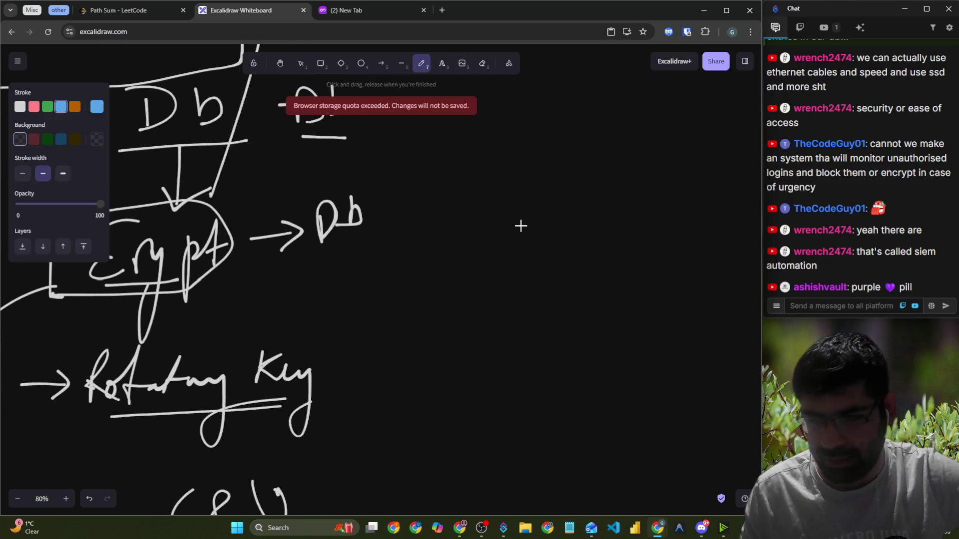
pyautogui.moveTo(405, 313); pyautogui.dragTo(416, 335)
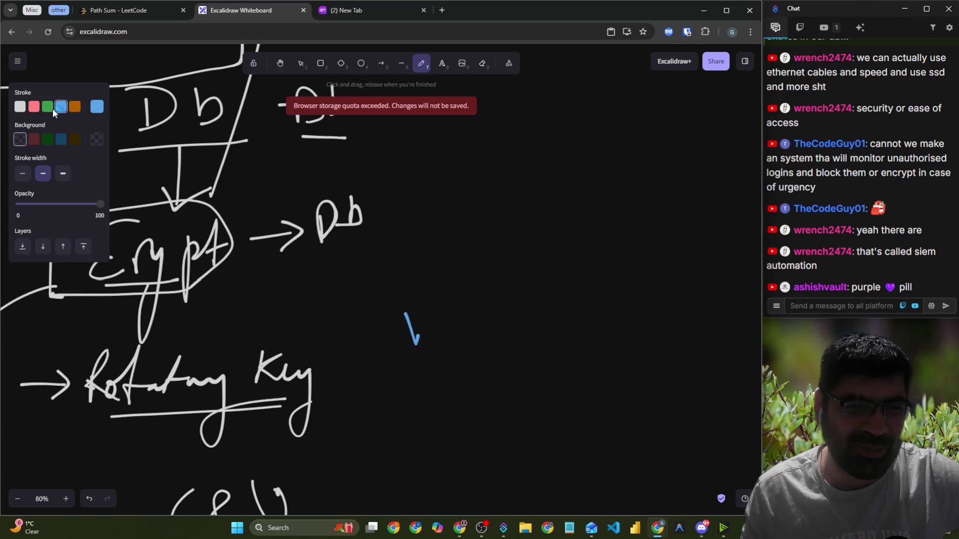
pyautogui.click(19, 106)
pyautogui.moveTo(406, 313)
pyautogui.mouseDown()
pyautogui.moveTo(450, 322)
pyautogui.moveTo(488, 298)
pyautogui.mouseUp()
pyautogui.moveTo(511, 327)
pyautogui.mouseDown()
pyautogui.moveTo(549, 330)
pyautogui.moveTo(564, 313)
pyautogui.moveTo(535, 320)
pyautogui.moveTo(555, 341)
pyautogui.mouseUp()
pyautogui.moveTo(560, 292)
pyautogui.mouseDown()
pyautogui.moveTo(569, 320)
pyautogui.moveTo(596, 320)
pyautogui.mouseUp()
pyautogui.moveTo(419, 390); pyautogui.dragTo(617, 361)
# Draw an arrow into Db from a struck-out 'AWS', an arrow into the name, and a down arrow
pyautogui.moveTo(525, 145)
pyautogui.mouseDown()
pyautogui.moveTo(419, 204)
pyautogui.moveTo(449, 207)
pyautogui.mouseUp()
pyautogui.moveTo(540, 121)
pyautogui.mouseDown()
pyautogui.moveTo(540, 144)
pyautogui.moveTo(603, 99)
pyautogui.moveTo(605, 125)
pyautogui.moveTo(647, 92)
pyautogui.mouseUp()
pyautogui.moveTo(686, 219); pyautogui.dragTo(594, 287)
pyautogui.moveTo(602, 256); pyautogui.dragTo(616, 292)
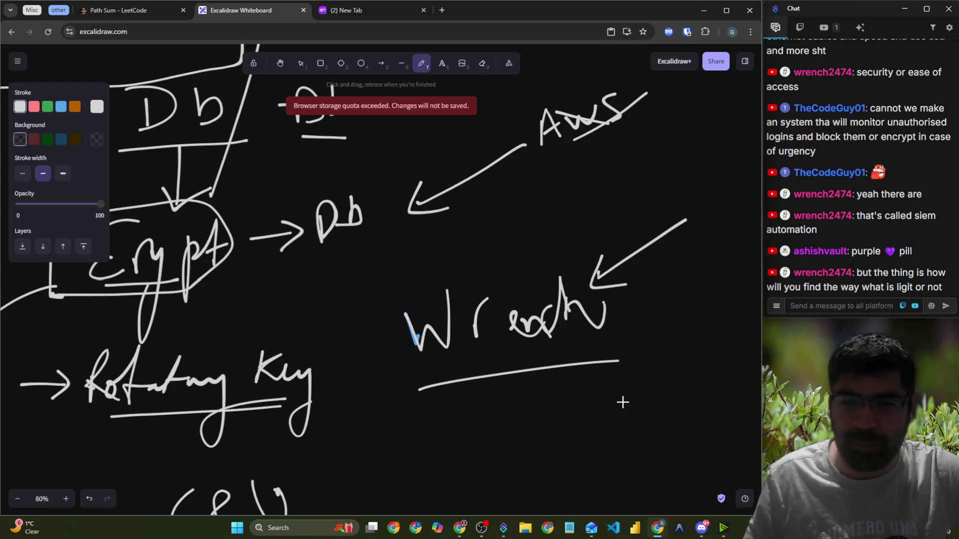
pyautogui.scroll(-2, 557, 359)
pyautogui.moveTo(510, 265)
pyautogui.mouseDown()
pyautogui.moveTo(520, 312)
pyautogui.moveTo(534, 299)
pyautogui.mouseUp()
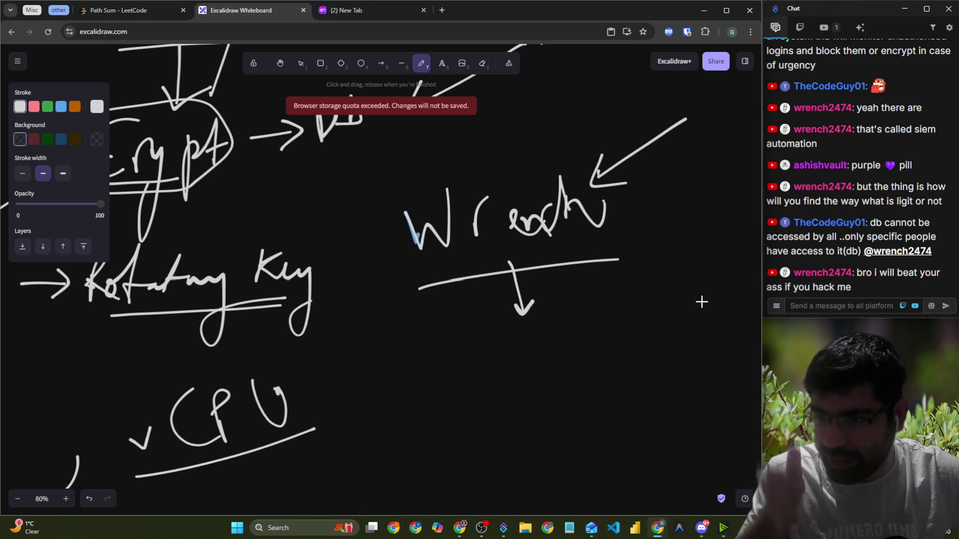
# Highlight text in two stream chat comments
pyautogui.moveTo(878, 257)
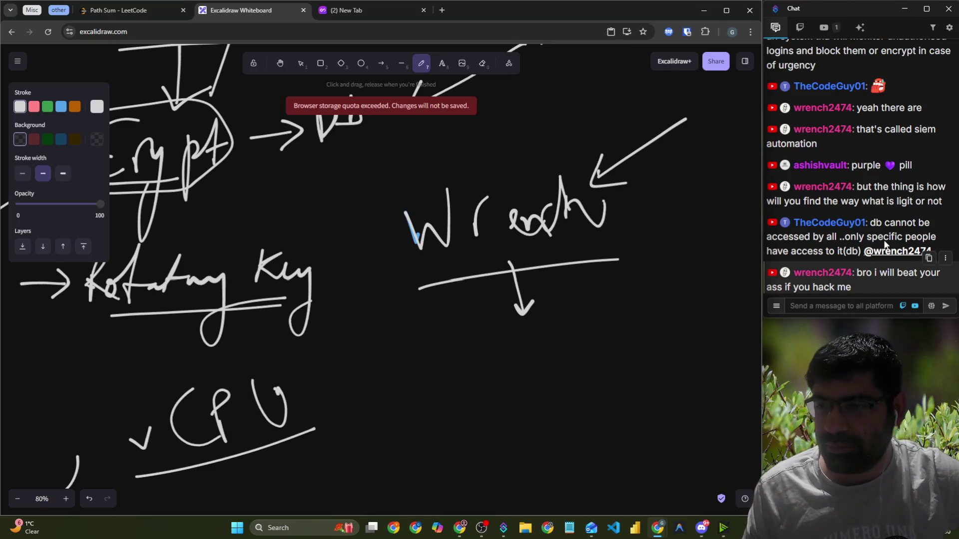
pyautogui.moveTo(789, 253); pyautogui.dragTo(861, 251)
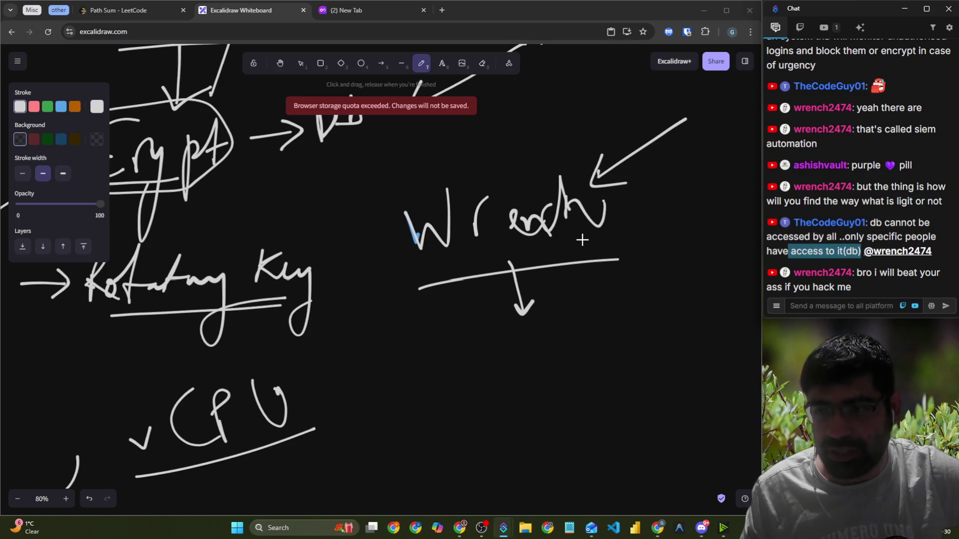
pyautogui.moveTo(785, 177); pyautogui.dragTo(941, 182)
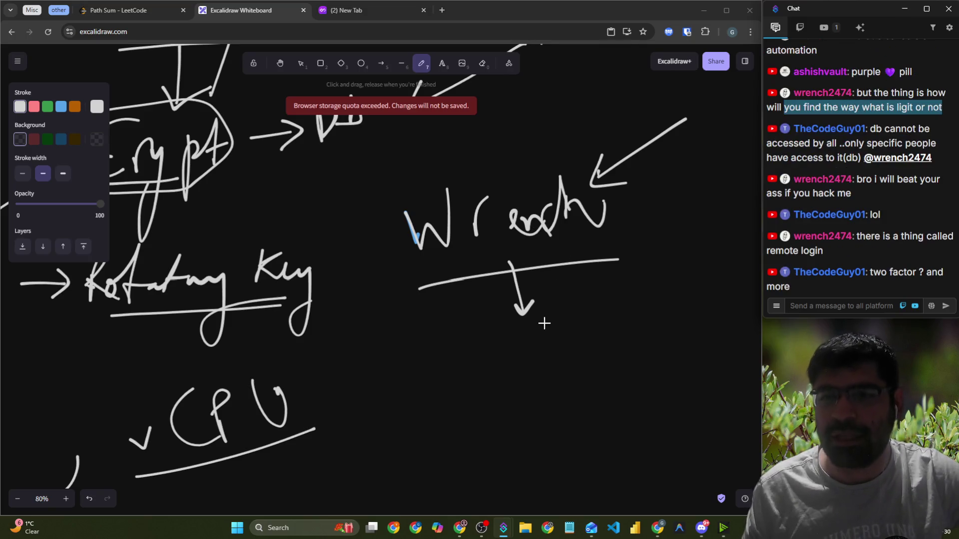
pyautogui.scroll(-2, 542, 320)
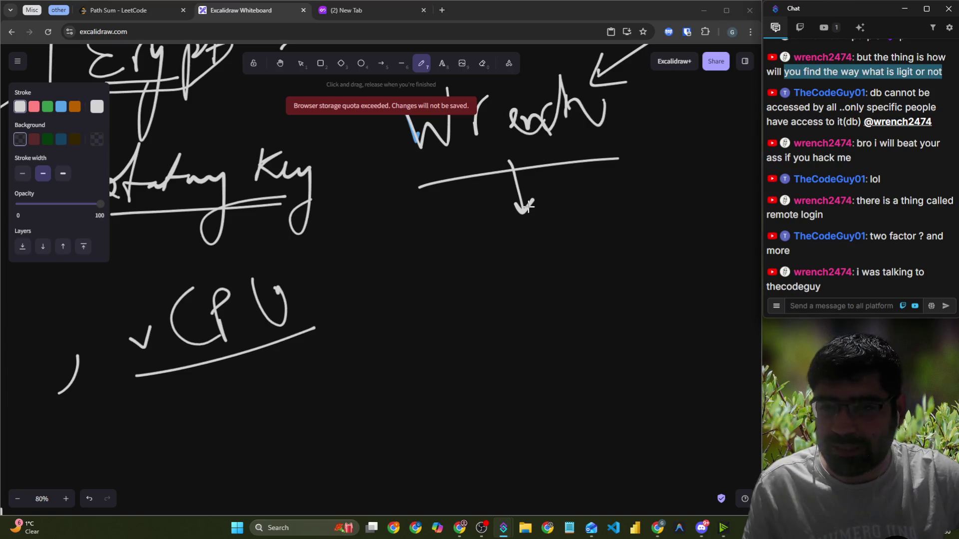
# Write 'Ch' below the down arrow and draw a box around it
pyautogui.moveTo(484, 245)
pyautogui.mouseDown()
pyautogui.moveTo(492, 288)
pyautogui.moveTo(507, 290)
pyautogui.mouseUp()
pyautogui.moveTo(520, 240)
pyautogui.mouseDown()
pyautogui.moveTo(518, 288)
pyautogui.moveTo(526, 220)
pyautogui.mouseUp()
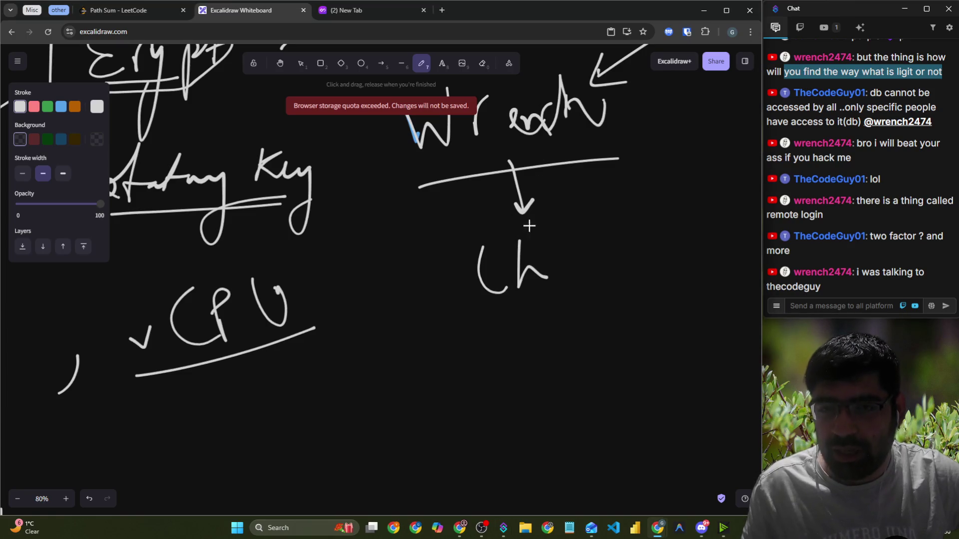
pyautogui.scroll(2, 549, 160)
pyautogui.moveTo(692, 189)
pyautogui.mouseDown()
pyautogui.moveTo(631, 201)
pyautogui.moveTo(702, 146)
pyautogui.mouseUp()
pyautogui.scroll(-2, 634, 255)
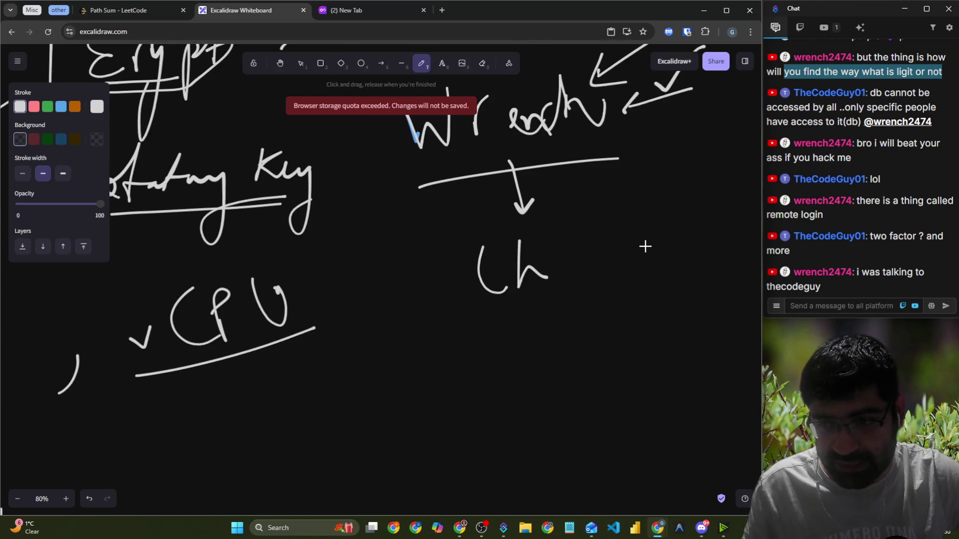
pyautogui.moveTo(499, 311)
pyautogui.mouseDown()
pyautogui.moveTo(494, 211)
pyautogui.moveTo(477, 310)
pyautogui.mouseUp()
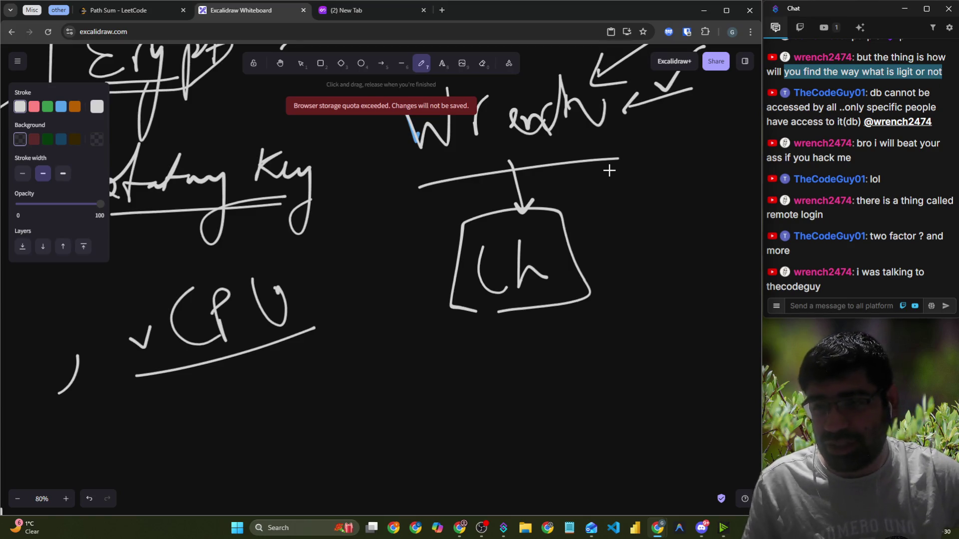
# Add a curved arrow into the Ch box, an arrow out to 'Phn', and an up-left arrow
pyautogui.moveTo(610, 167)
pyautogui.mouseDown()
pyautogui.moveTo(591, 217)
pyautogui.moveTo(607, 219)
pyautogui.mouseUp()
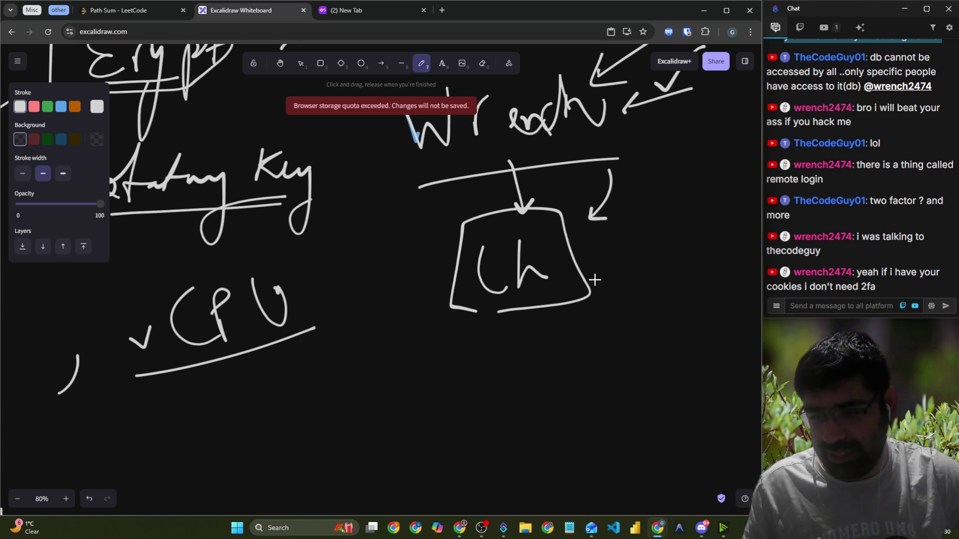
pyautogui.moveTo(599, 256)
pyautogui.mouseDown()
pyautogui.moveTo(650, 250)
pyautogui.moveTo(640, 264)
pyautogui.mouseUp()
pyautogui.moveTo(674, 254)
pyautogui.mouseDown()
pyautogui.moveTo(675, 234)
pyautogui.moveTo(744, 227)
pyautogui.mouseUp()
pyautogui.moveTo(377, 263)
pyautogui.mouseDown()
pyautogui.moveTo(348, 206)
pyautogui.moveTo(379, 219)
pyautogui.mouseUp()
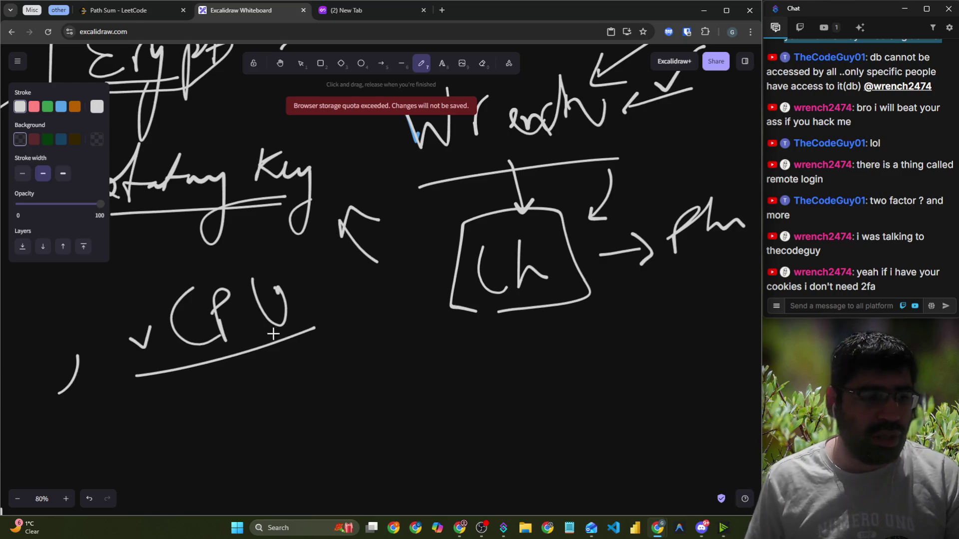
# Draw a check mark beside 'Trade' on the sketch
pyautogui.scroll(-2, 164, 364)
pyautogui.scroll(5, 814, 241)
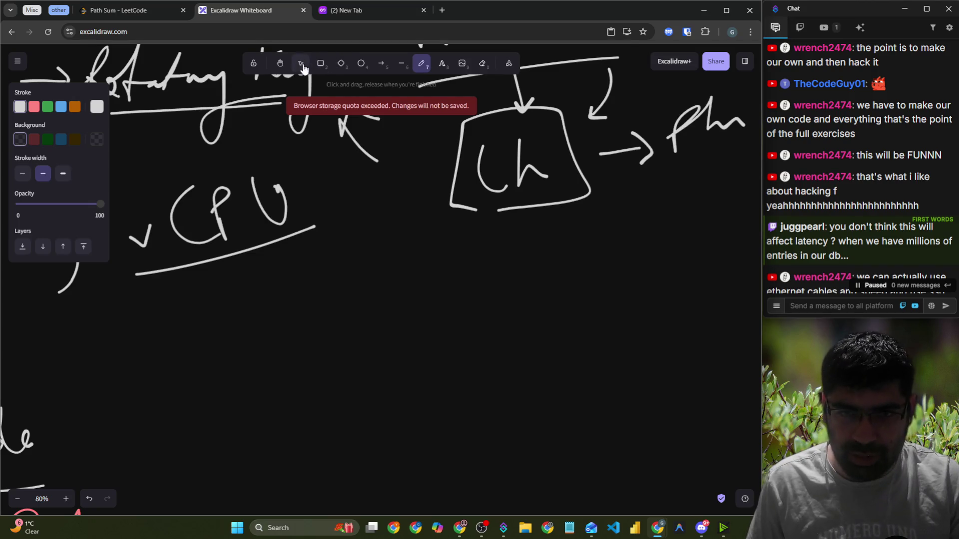
pyautogui.click(288, 66)
pyautogui.scroll(-10, 428, 274)
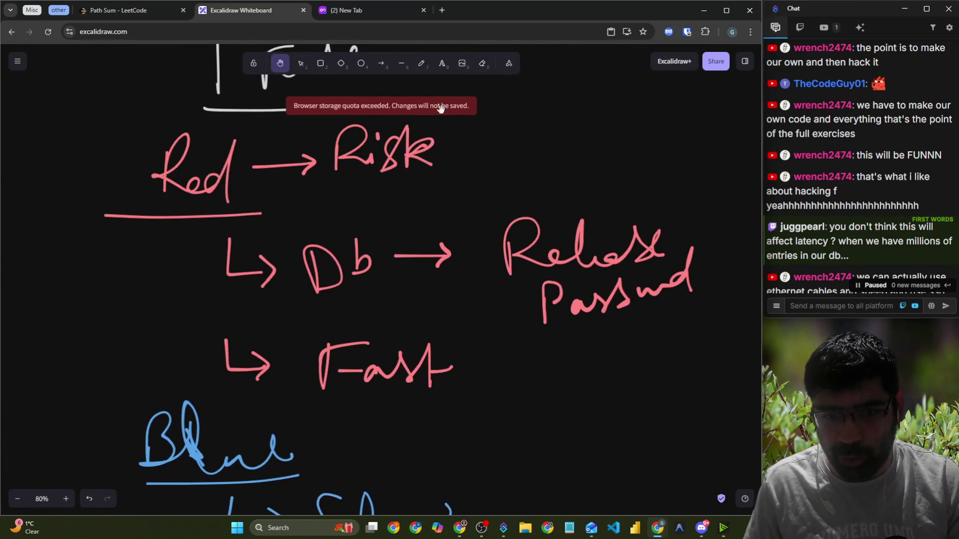
pyautogui.scroll(3, 468, 294)
pyautogui.click(421, 63)
pyautogui.moveTo(372, 160); pyautogui.dragTo(404, 148)
pyautogui.moveTo(462, 120); pyautogui.dragTo(481, 111)
pyautogui.moveTo(377, 194); pyautogui.dragTo(489, 108)
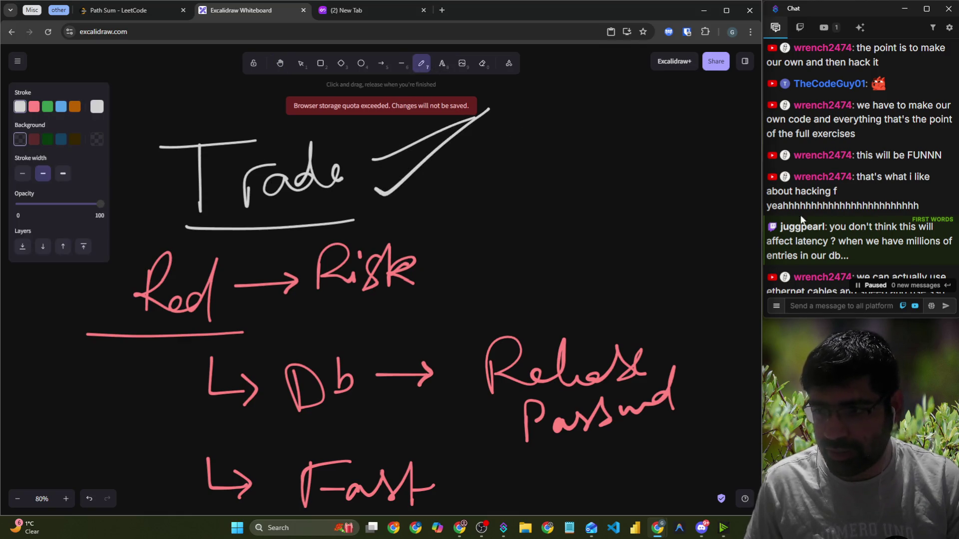
pyautogui.scroll(-5, 837, 212)
pyautogui.scroll(-3, 838, 212)
pyautogui.scroll(-6, 510, 243)
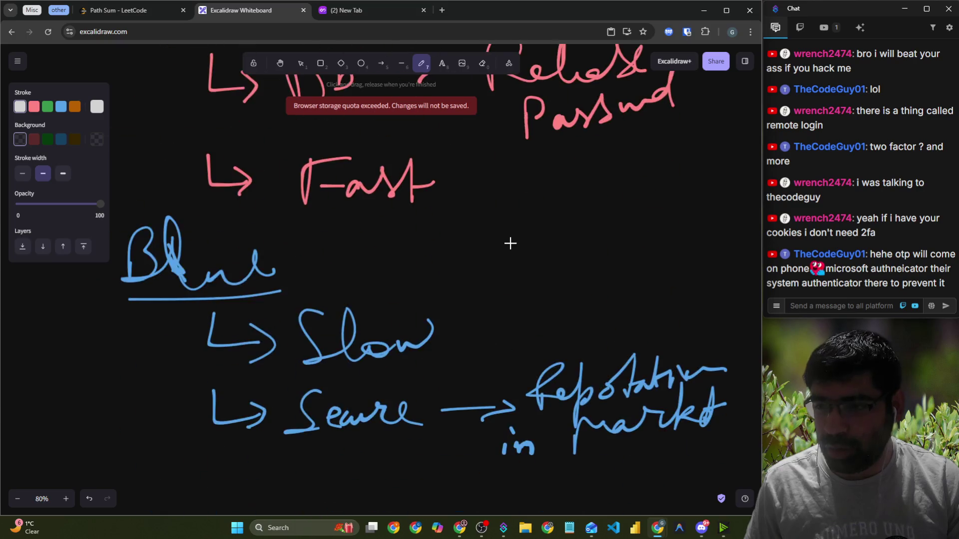
pyautogui.scroll(-2, 510, 243)
pyautogui.scroll(3, 516, 244)
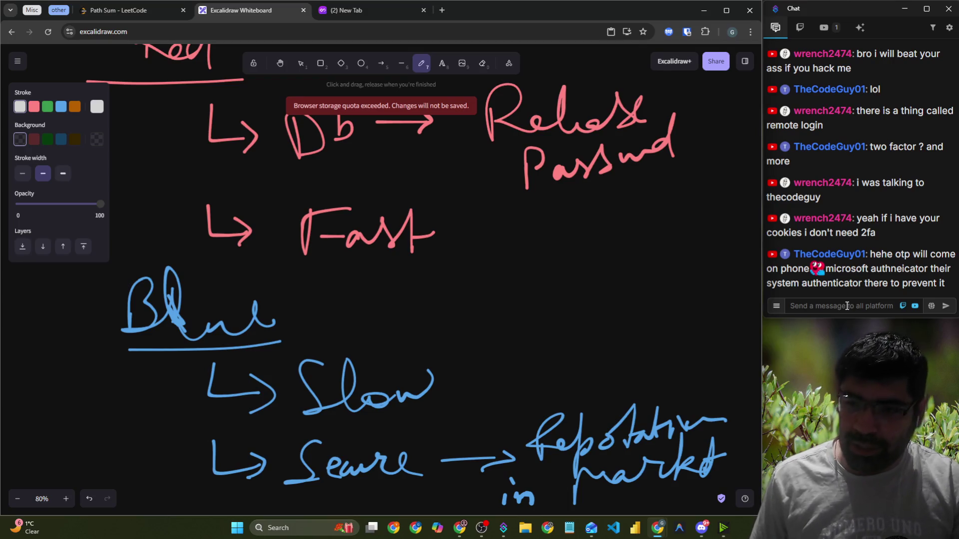
# Post 'simswap' as a reply in the stream chat
pyautogui.click(846, 306)
pyautogui.write('simsw')
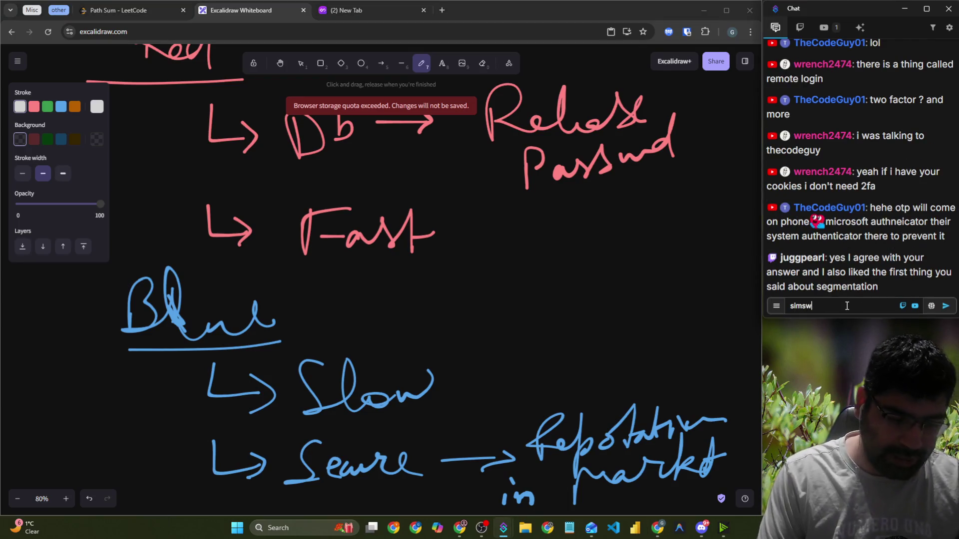
pyautogui.write('ap')
pyautogui.press('Return')
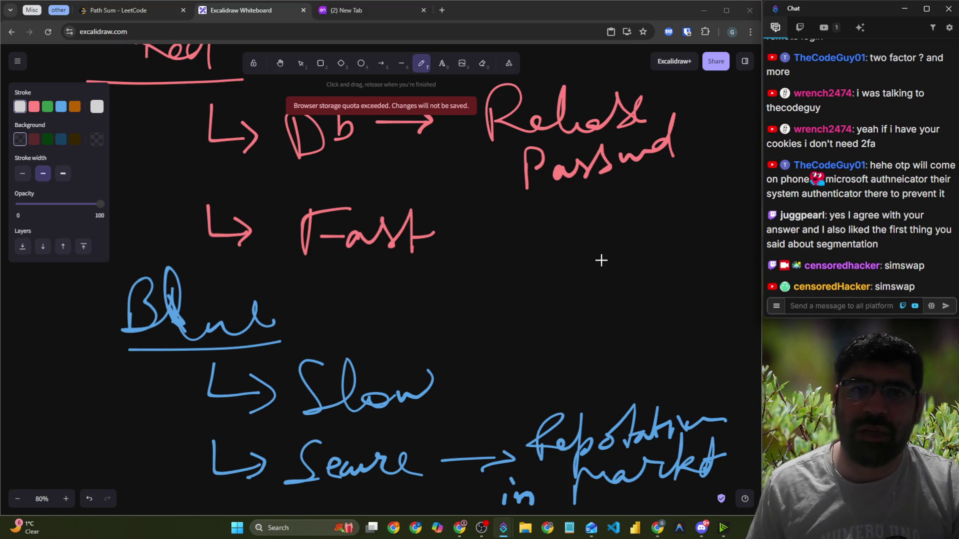
pyautogui.click(359, 10)
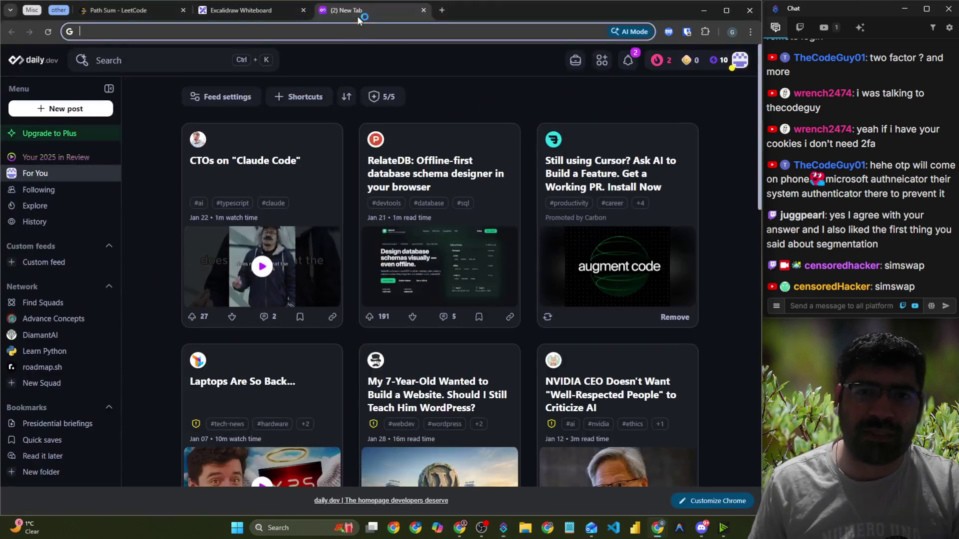
# Search Google for 'paris las vegas hotel', then close the results tab
pyautogui.click(361, 31)
pyautogui.write('paris')
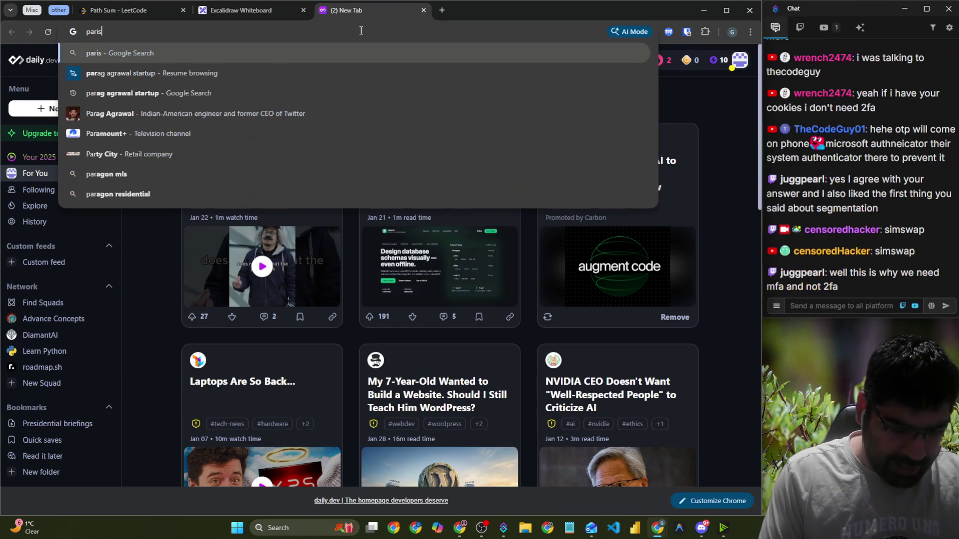
pyautogui.write(' of las')
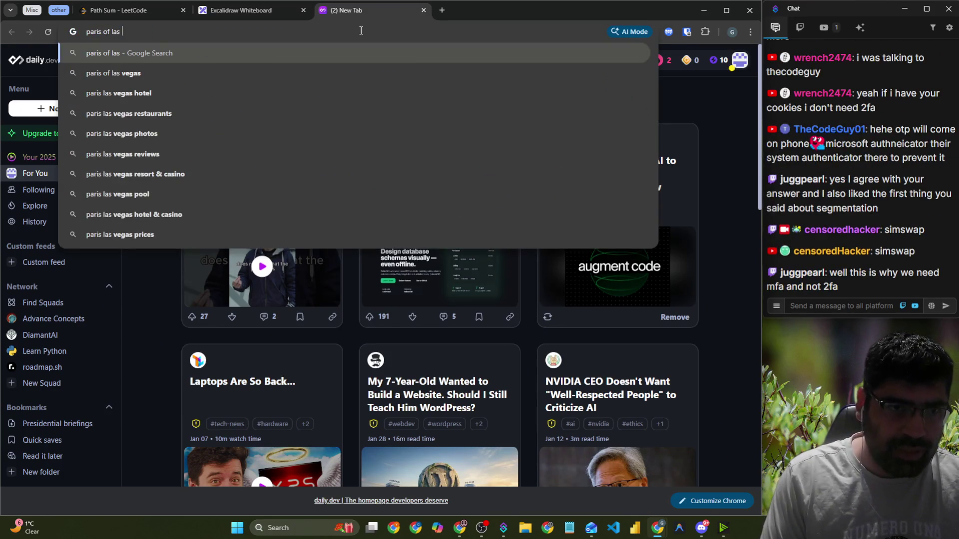
pyautogui.press('Down')
pyautogui.press('Down')
pyautogui.press('Return')
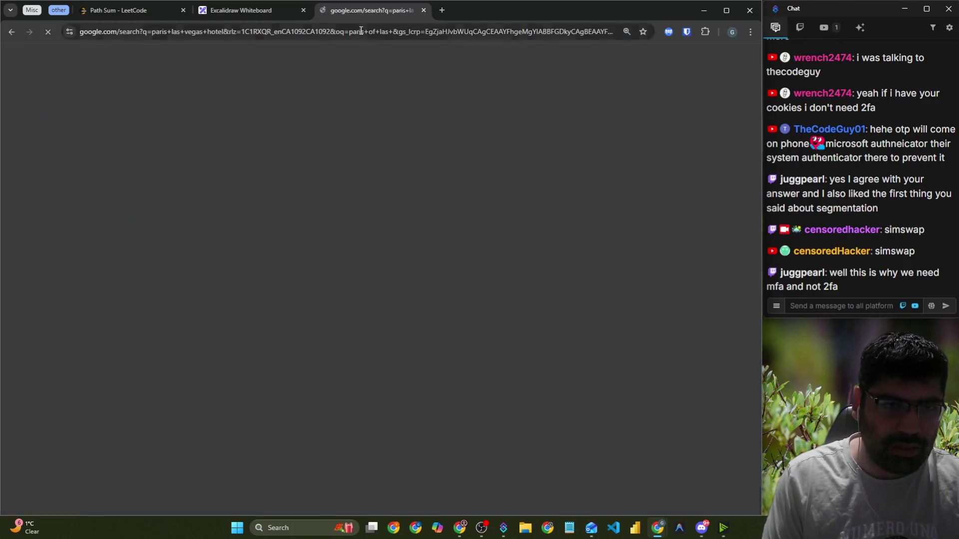
pyautogui.scroll(-6, 300, 221)
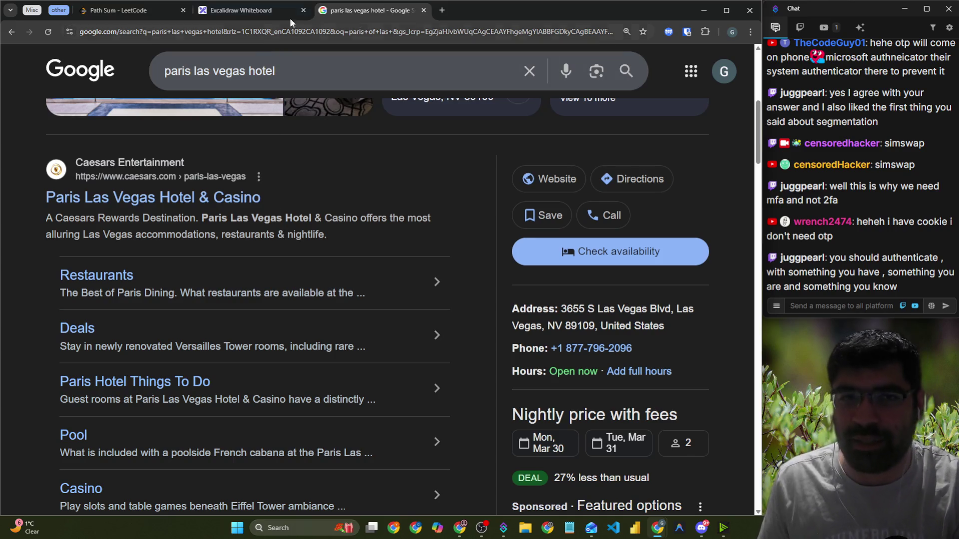
pyautogui.click(426, 11)
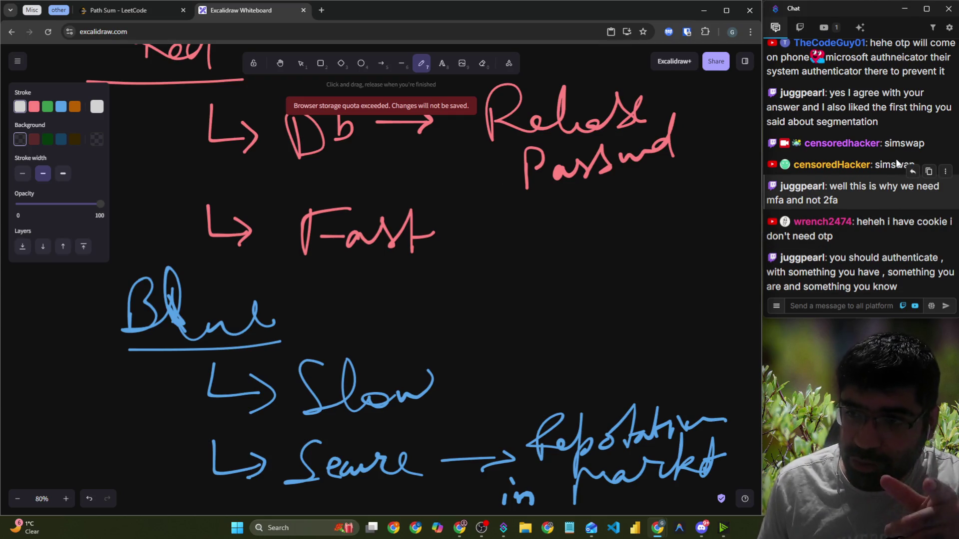
pyautogui.scroll(1, 863, 140)
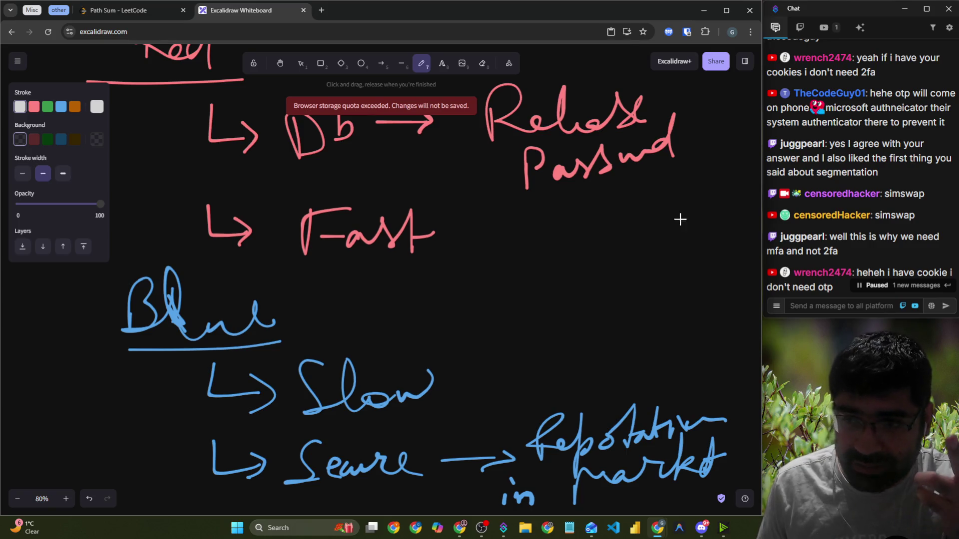
pyautogui.scroll(-3, 845, 253)
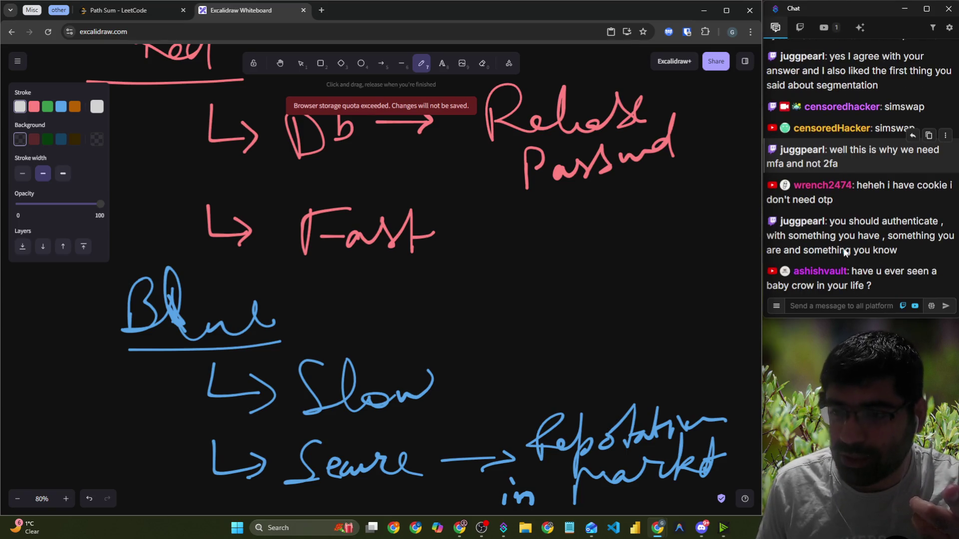
pyautogui.moveTo(849, 219); pyautogui.dragTo(929, 219)
pyautogui.moveTo(814, 233)
pyautogui.mouseDown()
pyautogui.moveTo(919, 219)
pyautogui.moveTo(889, 209)
pyautogui.moveTo(853, 215)
pyautogui.moveTo(871, 250)
pyautogui.mouseUp()
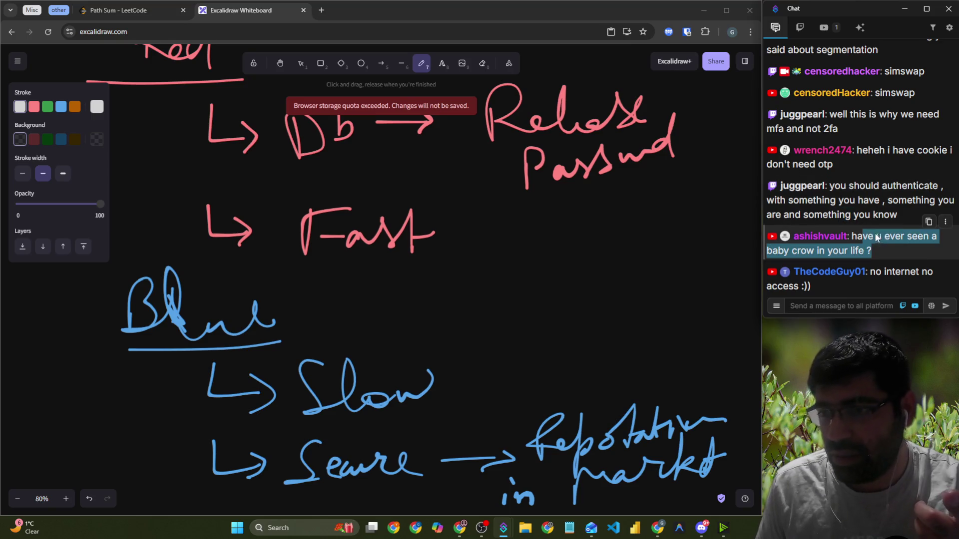
pyautogui.click(887, 246)
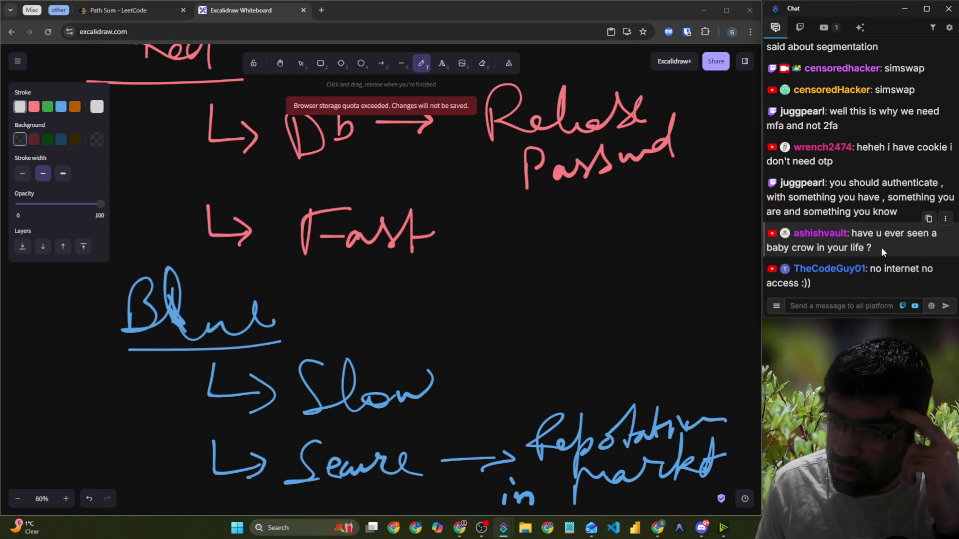
pyautogui.click(322, 11)
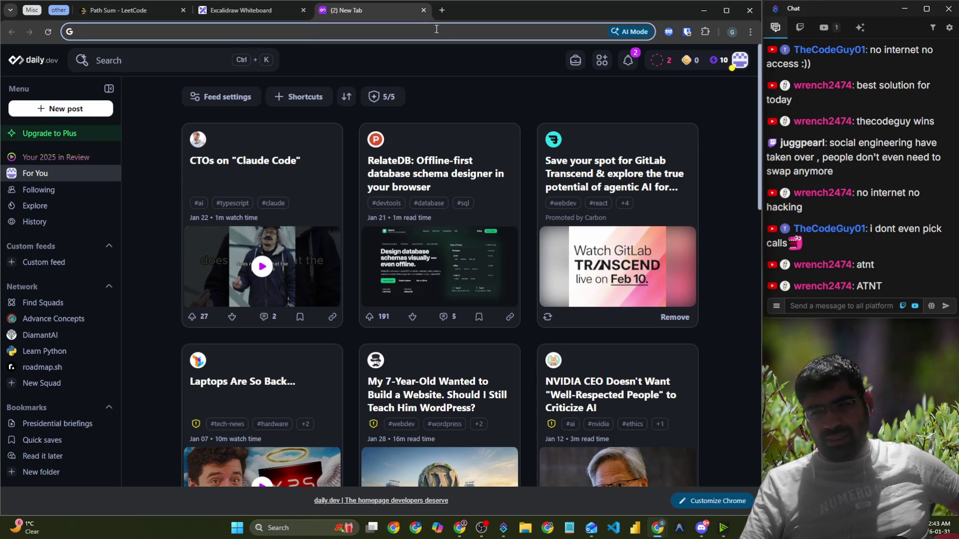
pyautogui.click(423, 10)
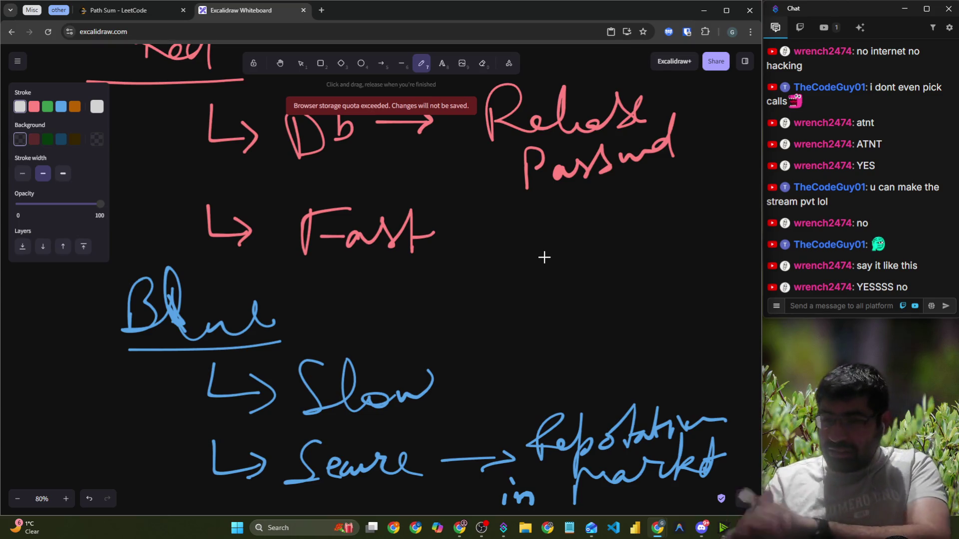
# Pan to the boxed Ch diagram and draw attacker arrows at it from the upper right and right
pyautogui.scroll(7, 544, 257)
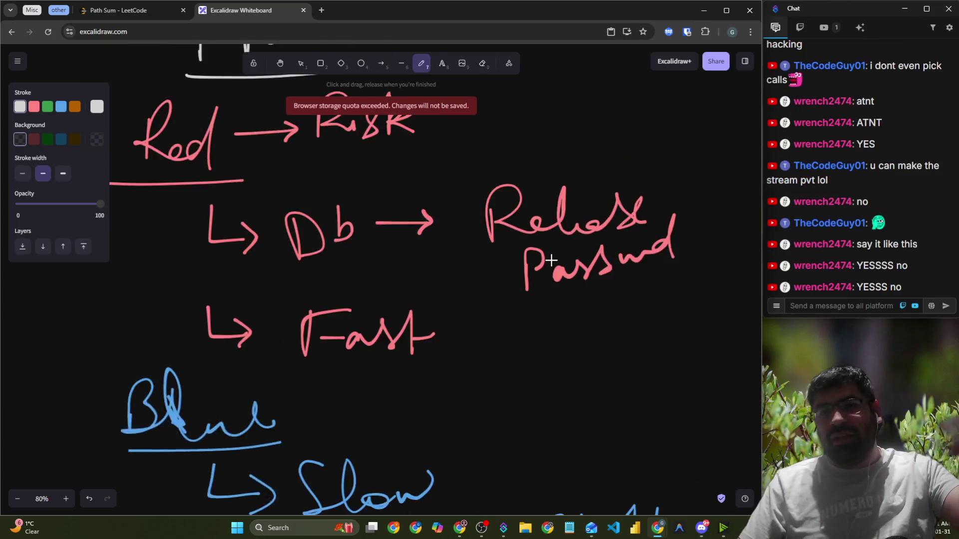
pyautogui.scroll(12, 568, 284)
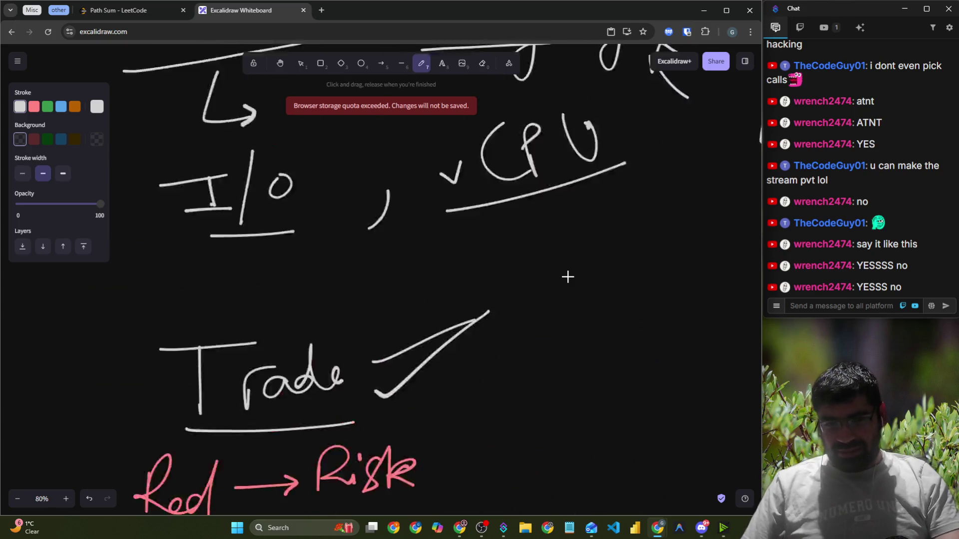
pyautogui.scroll(-2, 568, 277)
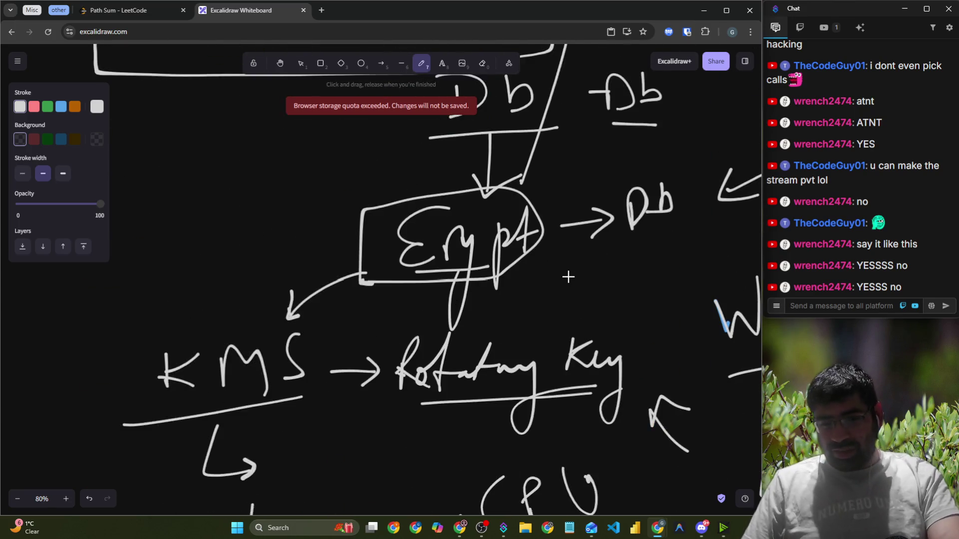
pyautogui.click(280, 63)
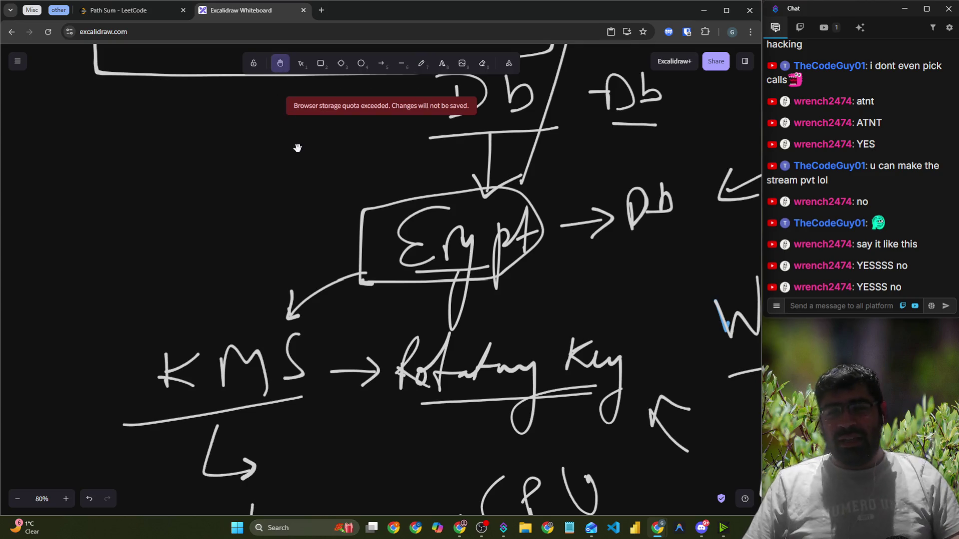
pyautogui.keyDown('ctrl'); pyautogui.scroll(-3, 300, 147); pyautogui.keyUp('ctrl')
pyautogui.moveTo(538, 237); pyautogui.dragTo(272, 214)
pyautogui.click(421, 63)
pyautogui.moveTo(584, 157)
pyautogui.mouseDown()
pyautogui.moveTo(452, 204)
pyautogui.moveTo(509, 215)
pyautogui.mouseUp()
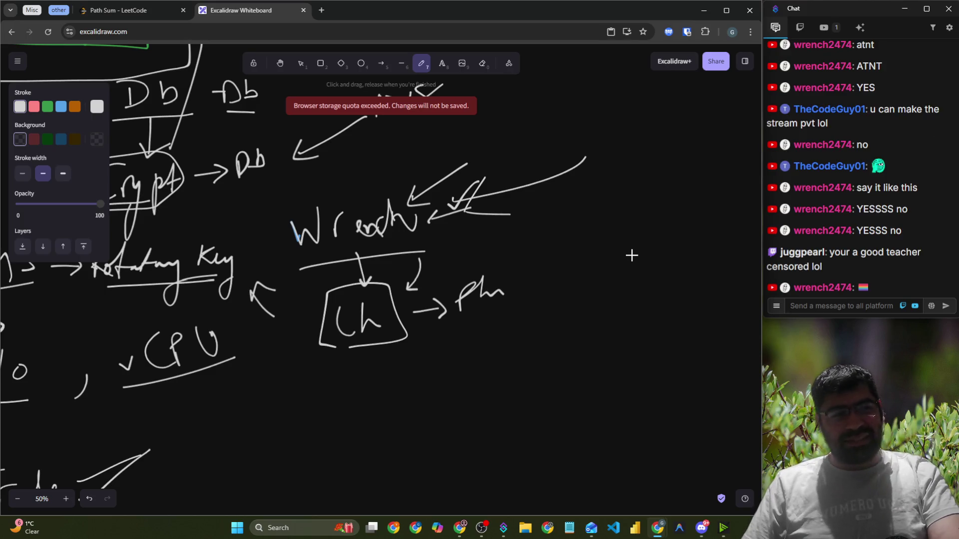
pyautogui.moveTo(632, 255)
pyautogui.mouseDown()
pyautogui.moveTo(557, 277)
pyautogui.moveTo(601, 290)
pyautogui.mouseUp()
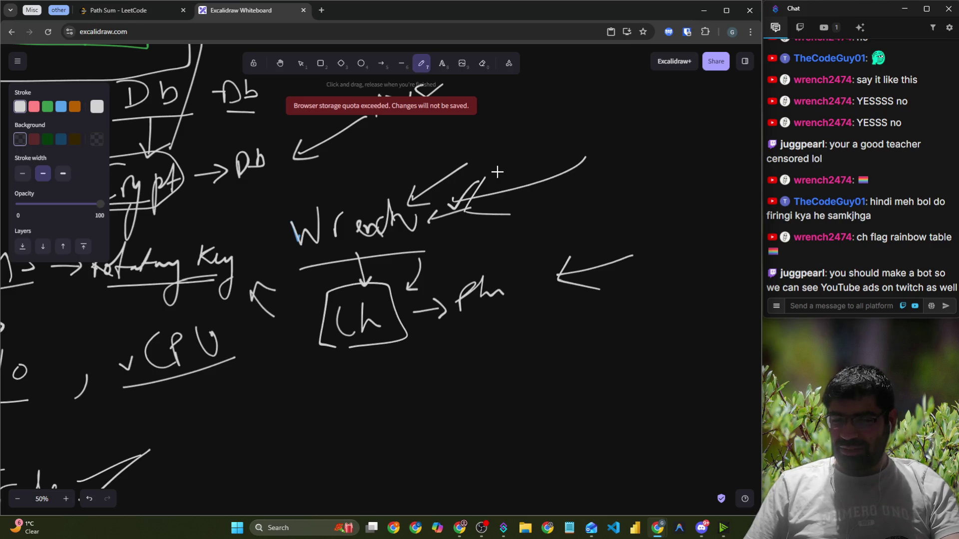
pyautogui.hotkey('alt', 'Tab')
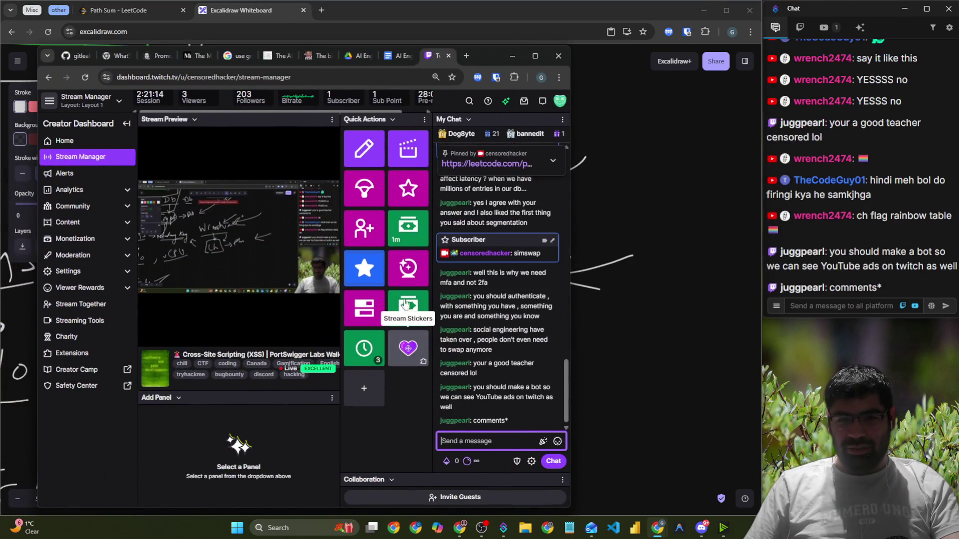
# Move the stream manager aside and search 'youtuvbe' in a new tab
pyautogui.moveTo(474, 58); pyautogui.dragTo(53, 289)
pyautogui.hotkey('alt', 'Tab')
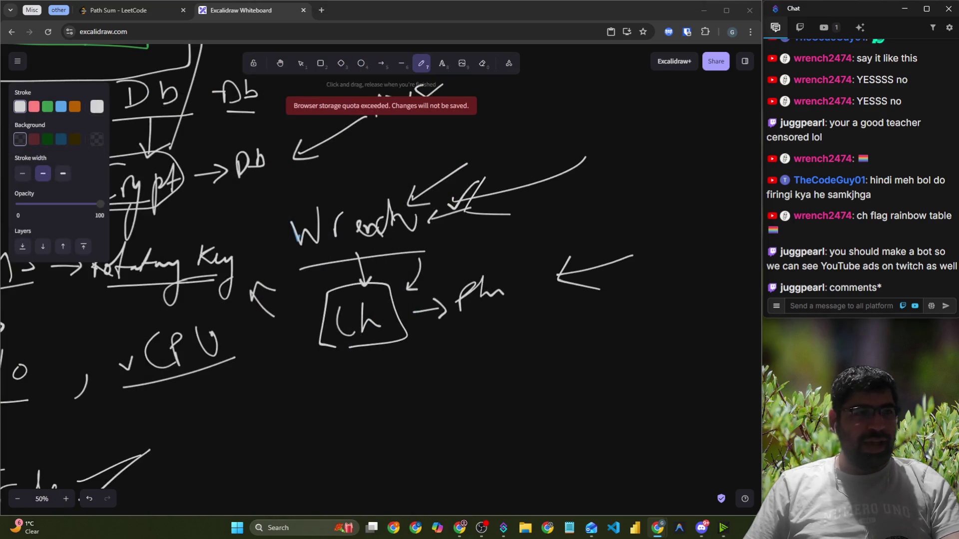
pyautogui.click(322, 10)
pyautogui.write('youtuvbe')
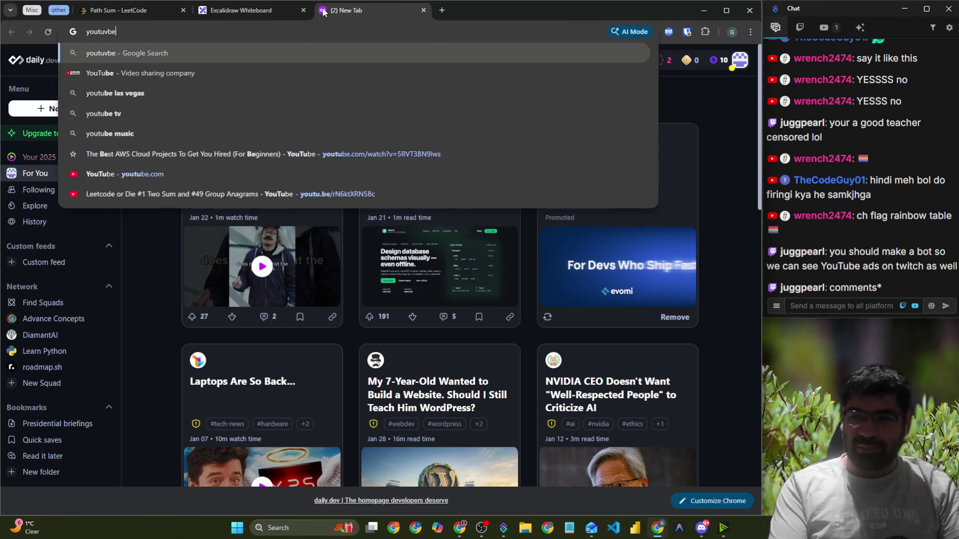
pyautogui.press('Return')
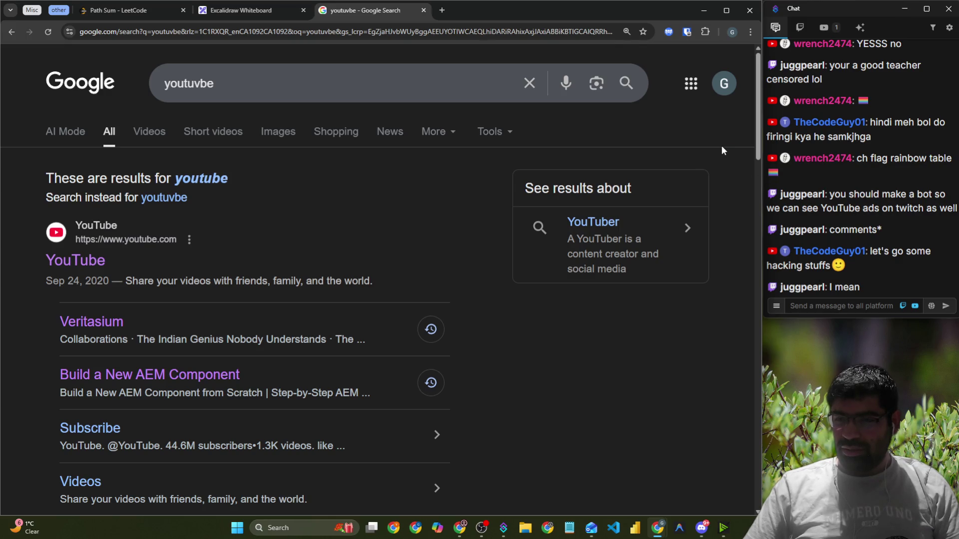
# Go to youtube.com and open your own channel page from the account menu
pyautogui.click(427, 38)
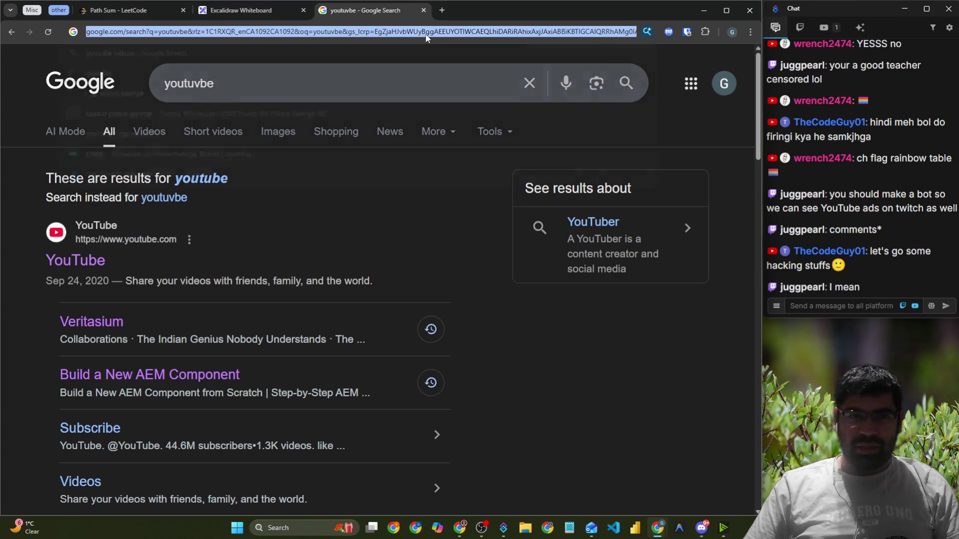
pyautogui.write('yo')
pyautogui.press('Return')
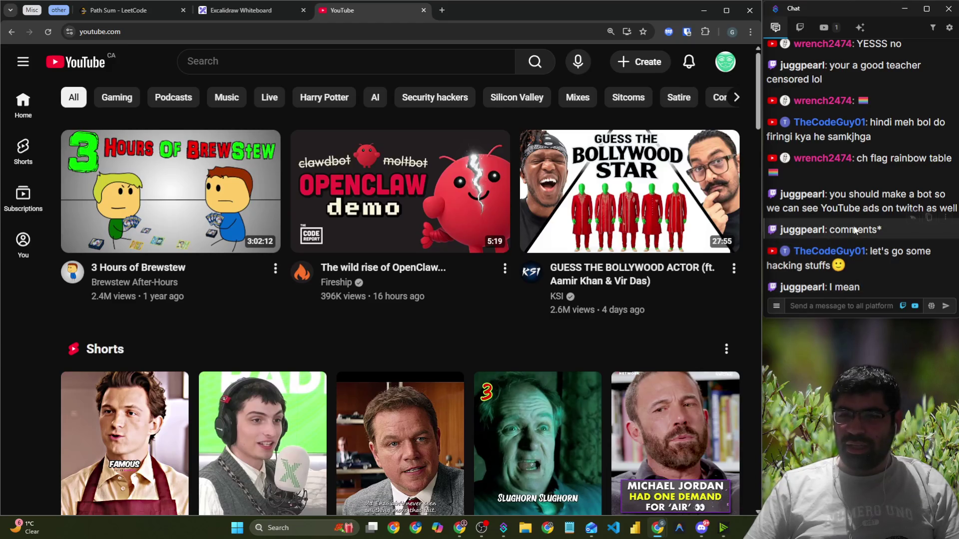
pyautogui.click(727, 63)
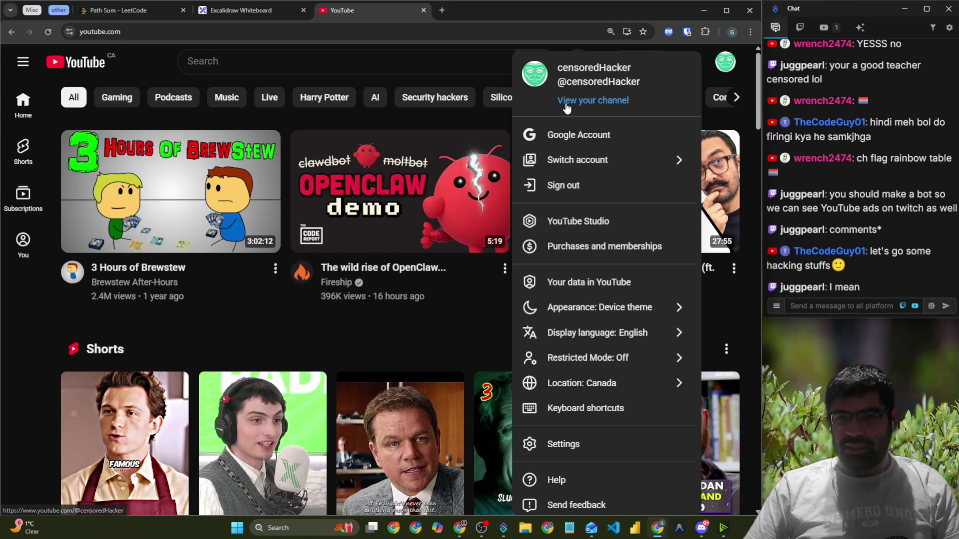
pyautogui.click(593, 101)
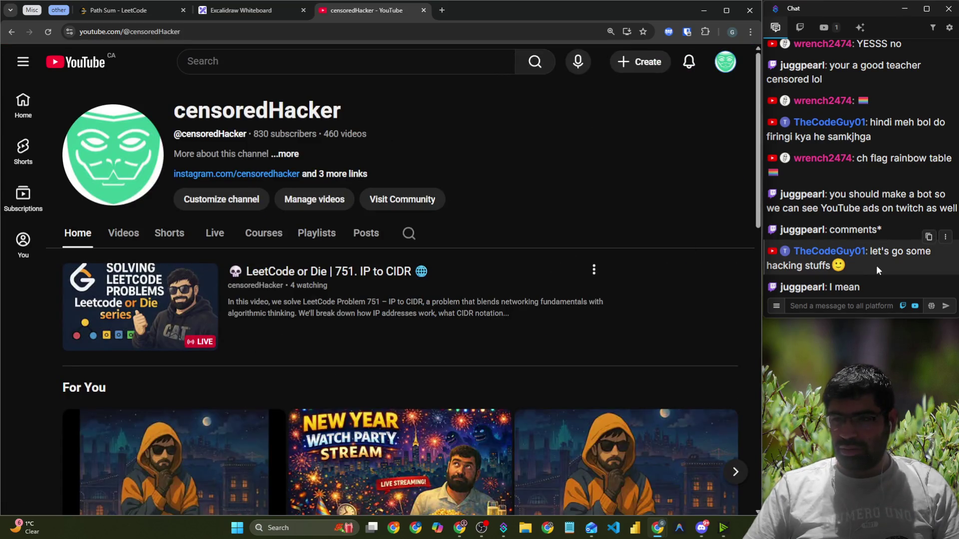
# View the Analytics watch-time chart, then open the Earn page zoomed to 110%
pyautogui.click(242, 199)
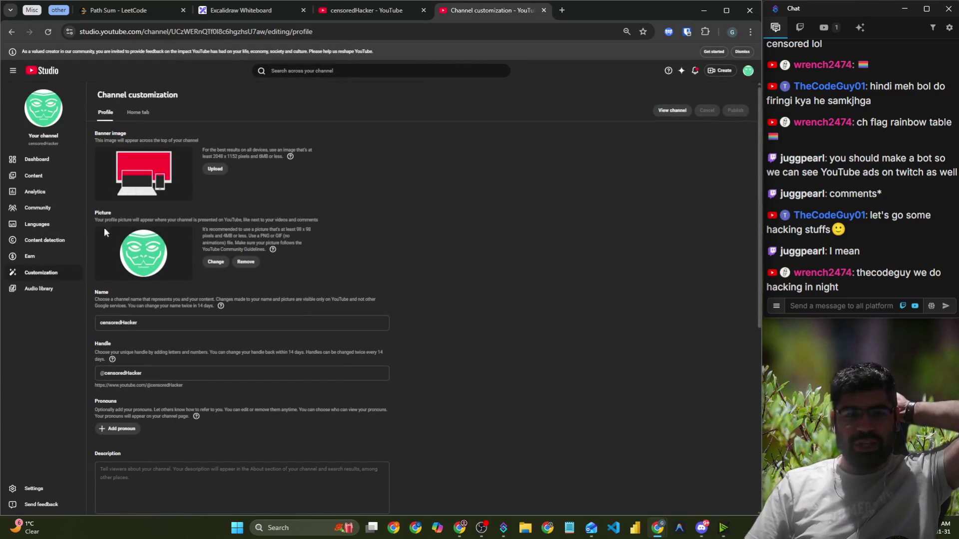
pyautogui.click(46, 192)
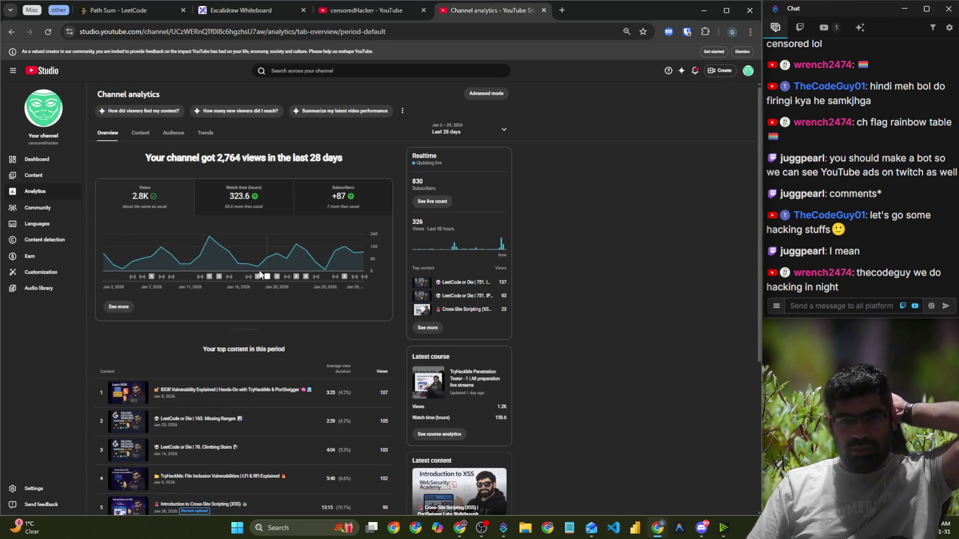
pyautogui.click(233, 207)
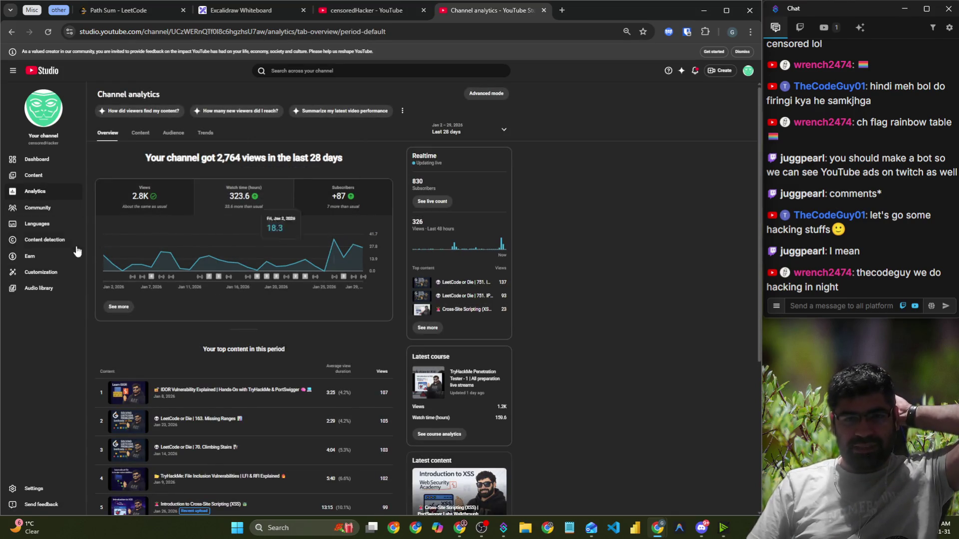
pyautogui.click(46, 256)
pyautogui.scroll(-2, 200, 271)
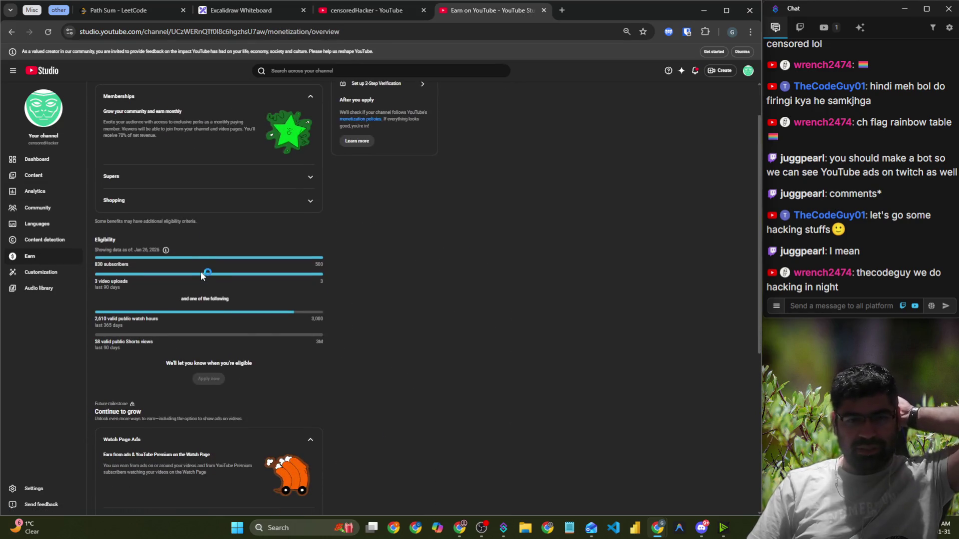
pyautogui.hotkey('ctrl', '+')
pyautogui.hotkey('ctrl', '+')
pyautogui.hotkey('ctrl', '+')
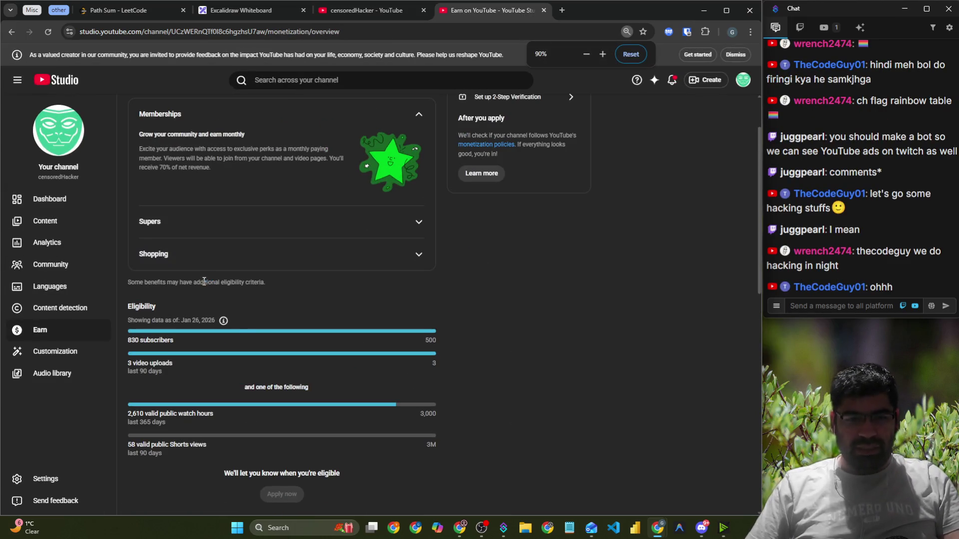
pyautogui.hotkey('ctrl', '+')
pyautogui.hotkey('ctrl', '+')
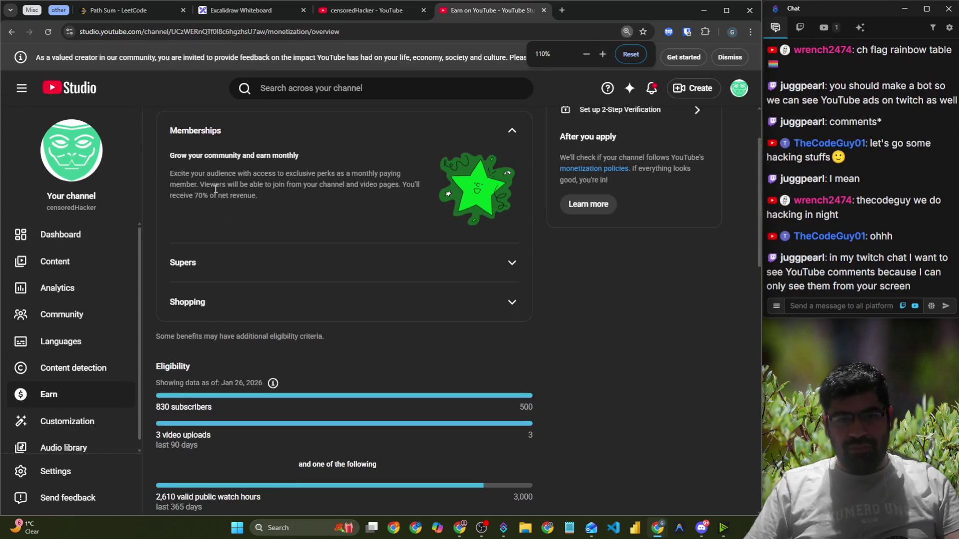
# Expand Supers and Shopping and review eligibility: 2,610 of 4,000 watch hours
pyautogui.click(289, 261)
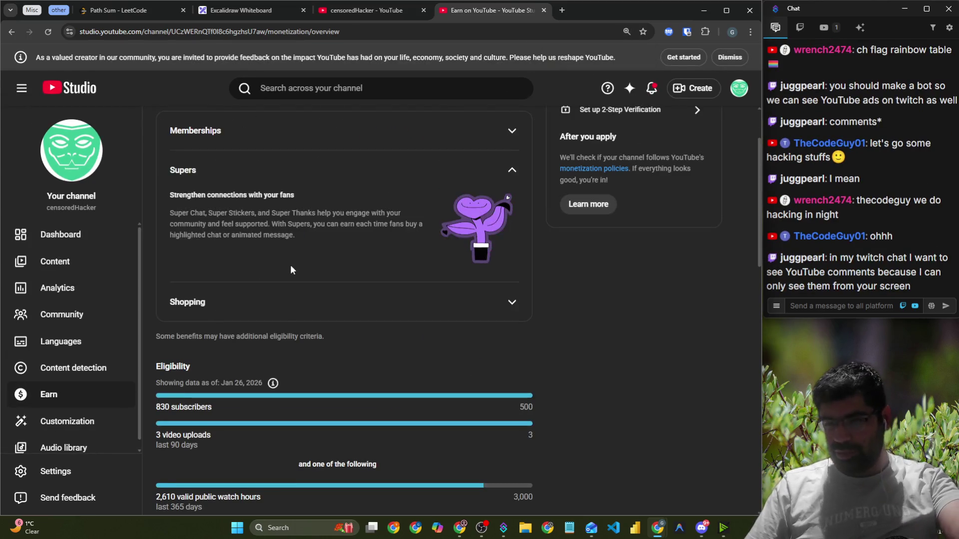
pyautogui.click(287, 236)
pyautogui.scroll(1, 283, 208)
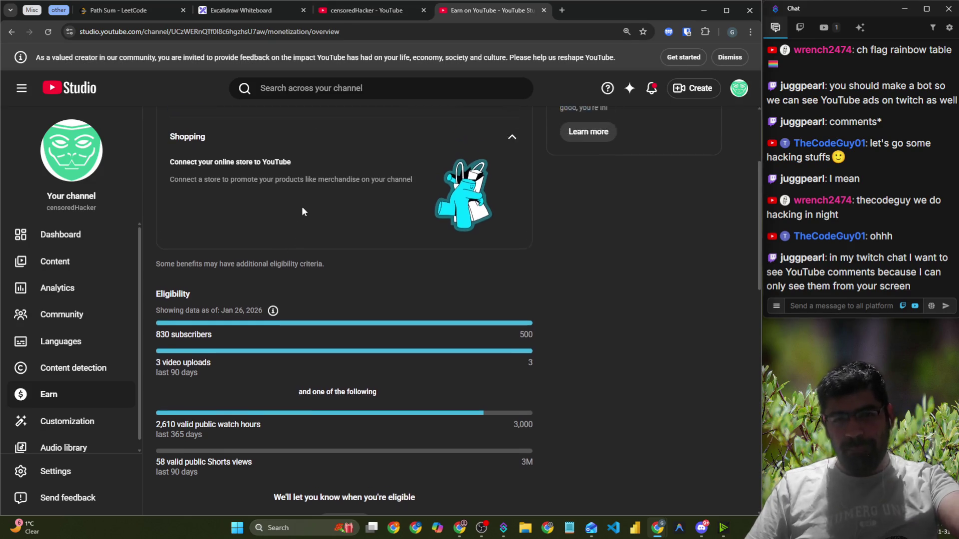
pyautogui.scroll(-1, 278, 210)
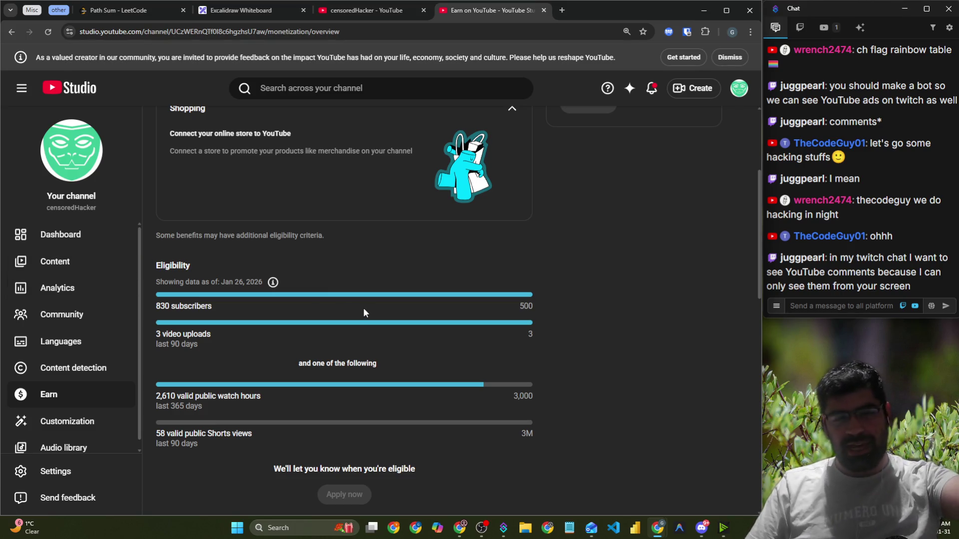
pyautogui.scroll(-2, 345, 318)
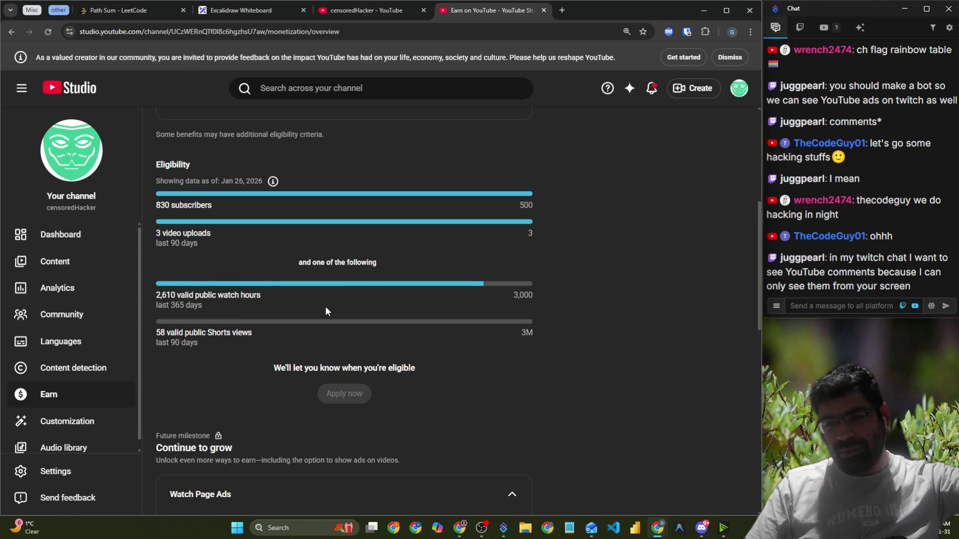
pyautogui.moveTo(153, 297); pyautogui.dragTo(246, 305)
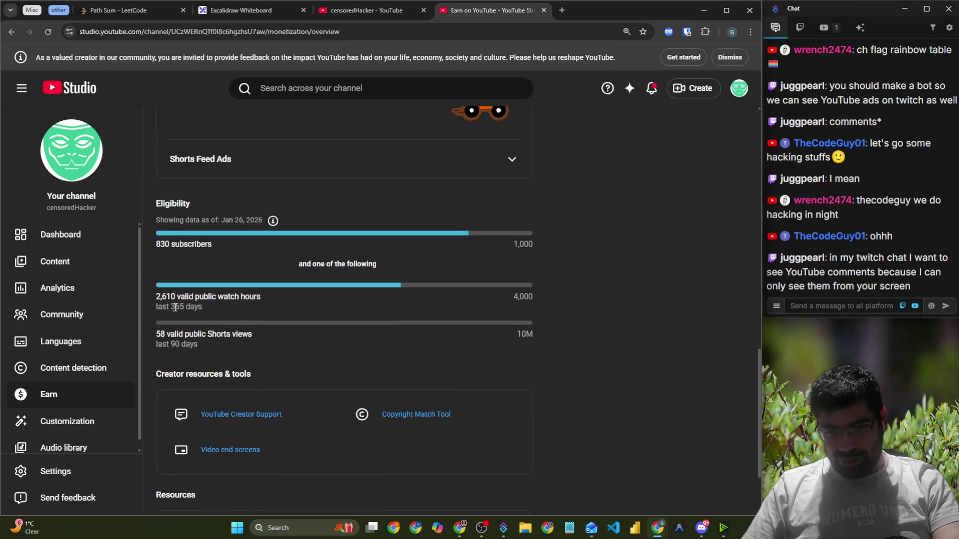
pyautogui.tripleClick(443, 295)
pyautogui.click(535, 297)
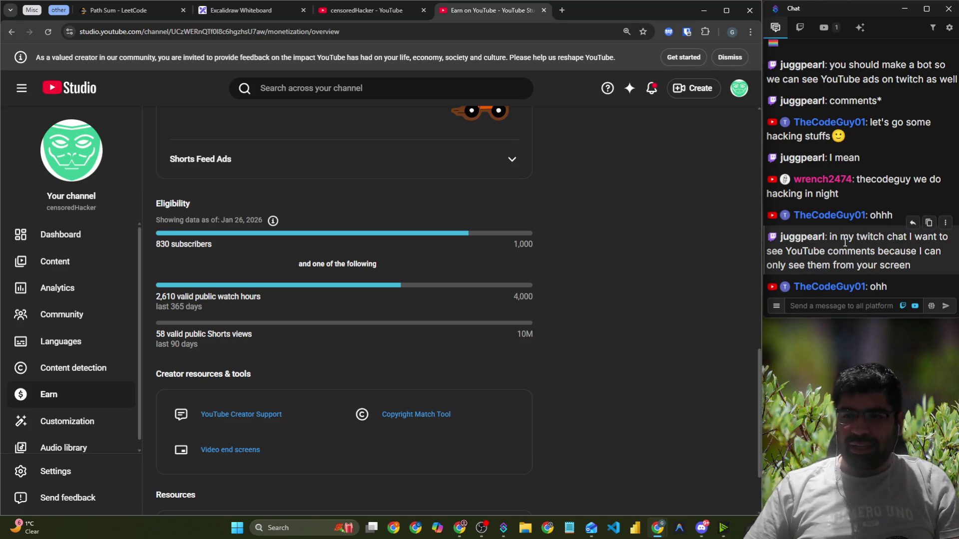
# Enlarge the chat text, resize the browser and chat windows, and check notifications
pyautogui.hotkey('ctrl', '=')
pyautogui.moveTo(762, 316); pyautogui.dragTo(741, 329)
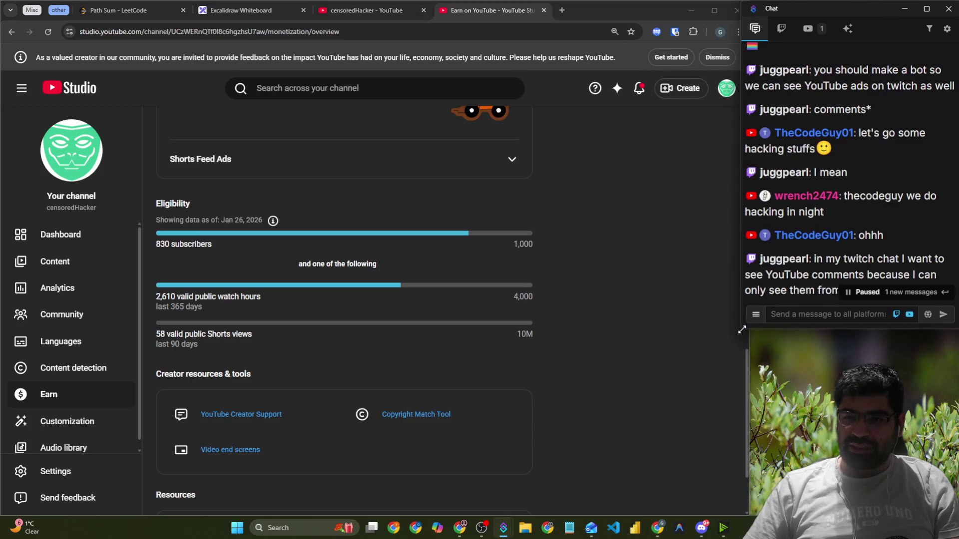
pyautogui.click(833, 322)
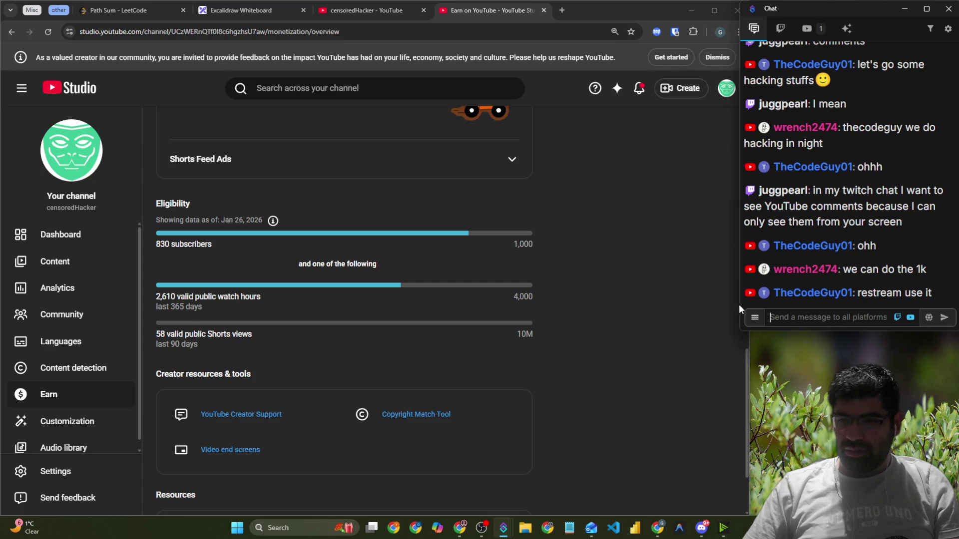
pyautogui.moveTo(739, 305); pyautogui.dragTo(748, 305)
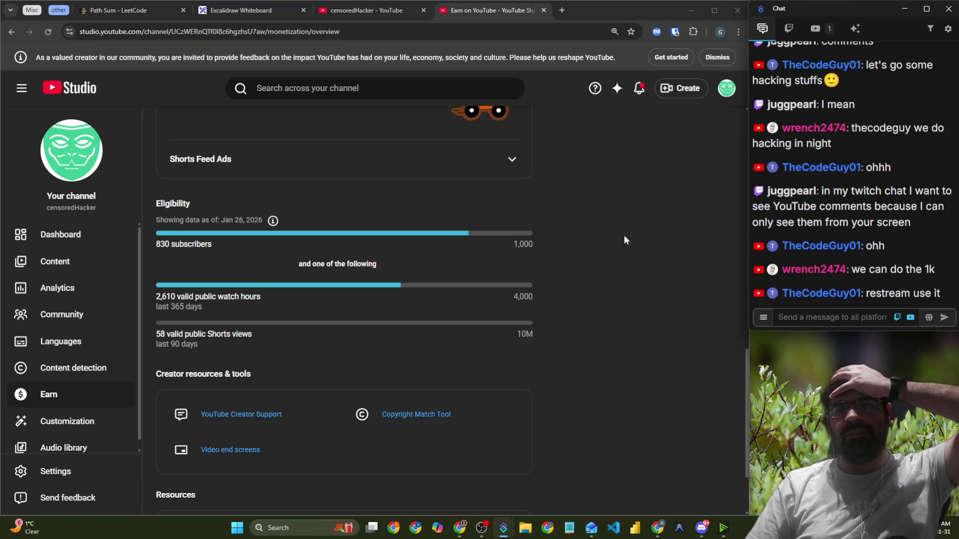
pyautogui.click(638, 94)
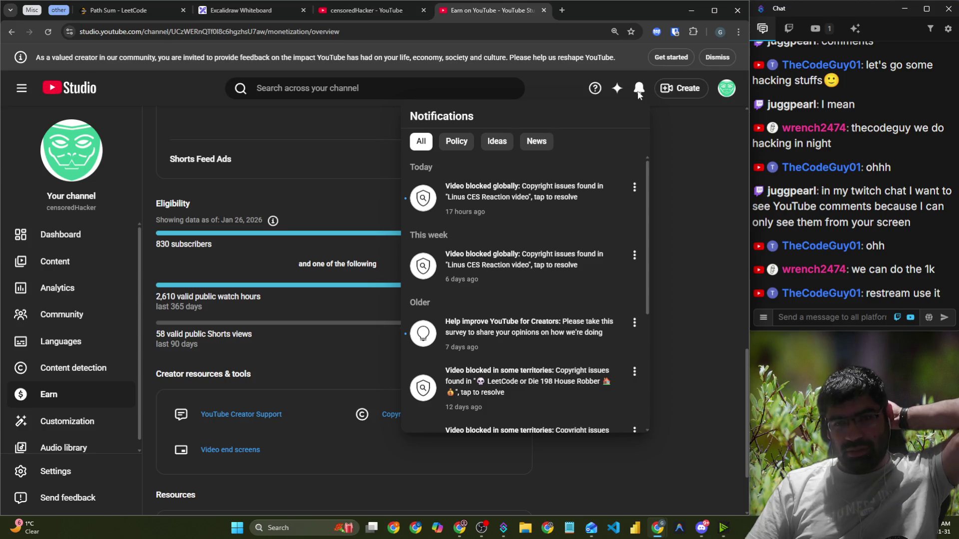
pyautogui.click(638, 94)
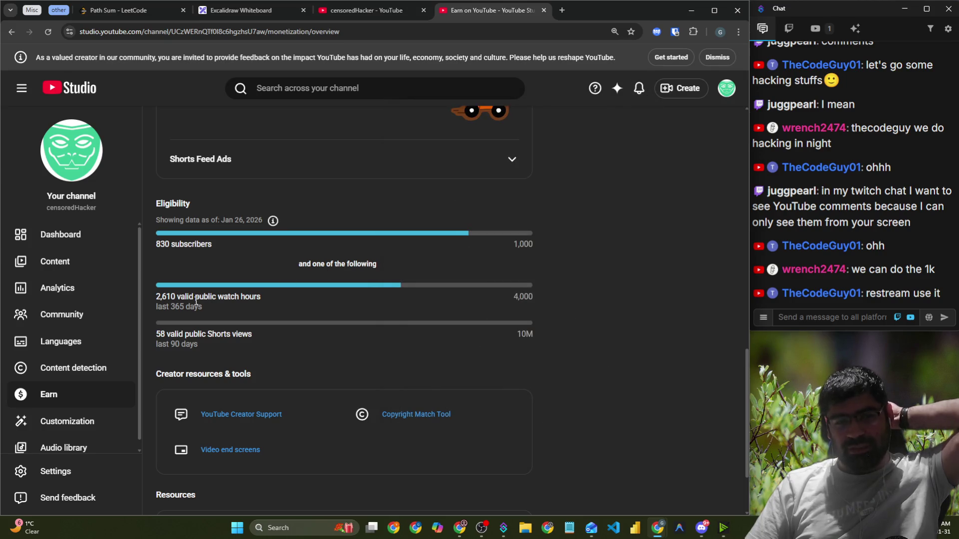
# Show and scroll through the channel's Playlists tab
pyautogui.click(333, 12)
pyautogui.click(307, 234)
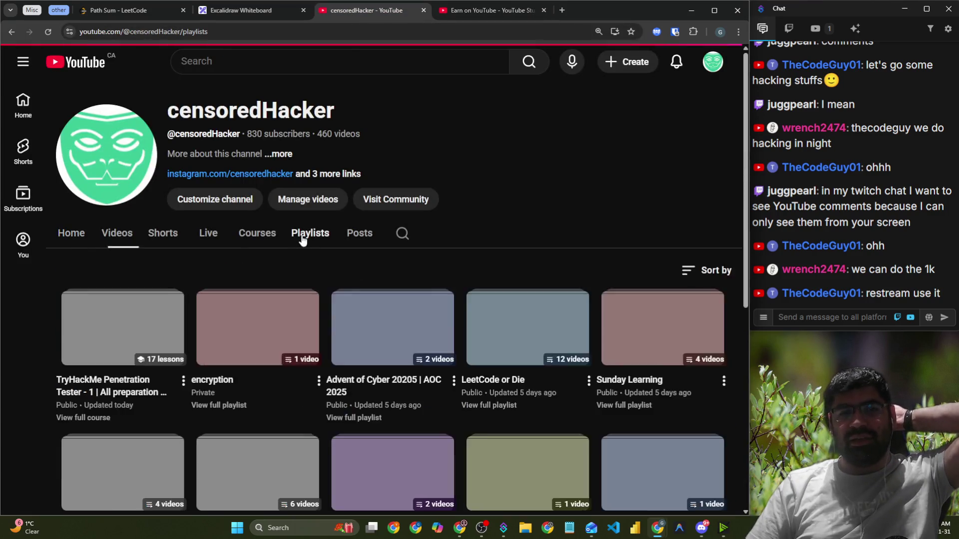
pyautogui.scroll(-3, 119, 218)
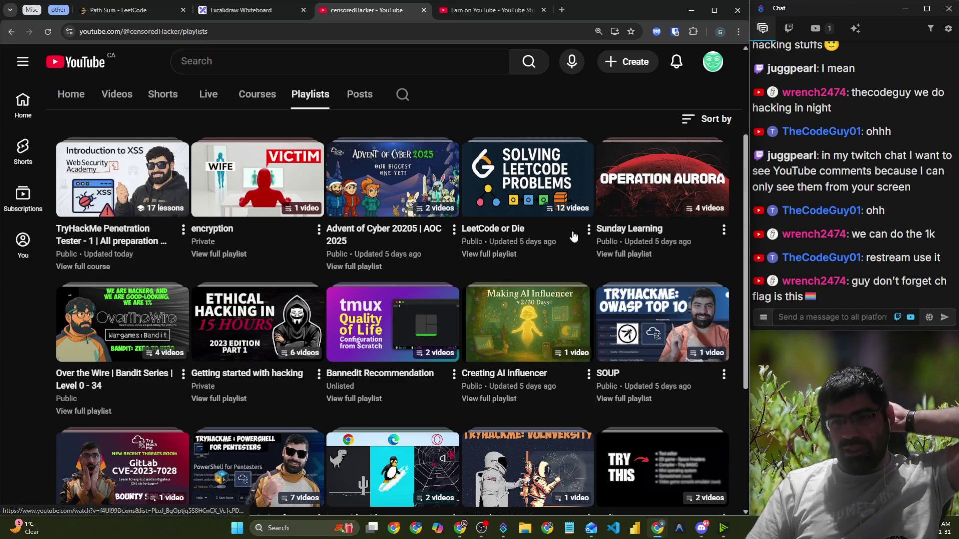
pyautogui.scroll(-2, 631, 240)
pyautogui.scroll(-2, 630, 240)
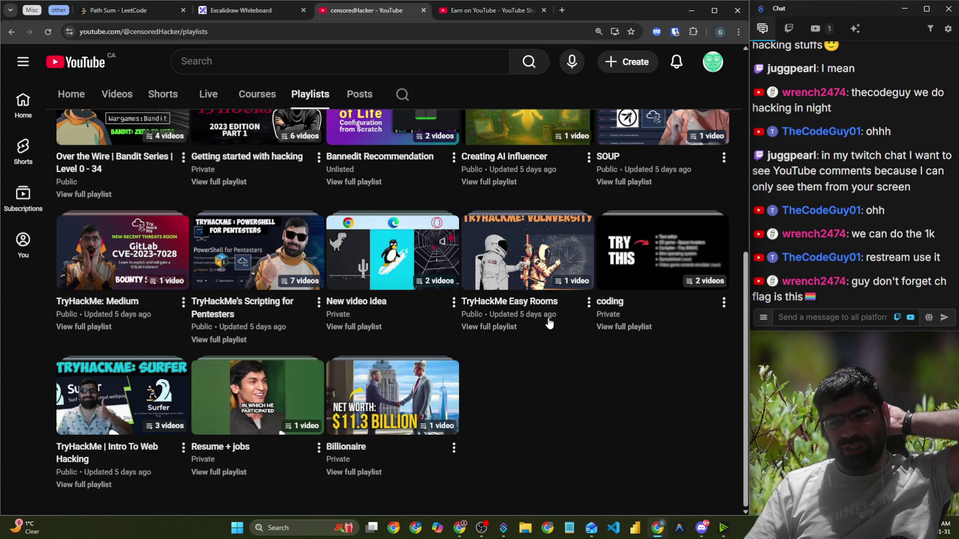
pyautogui.scroll(6, 315, 321)
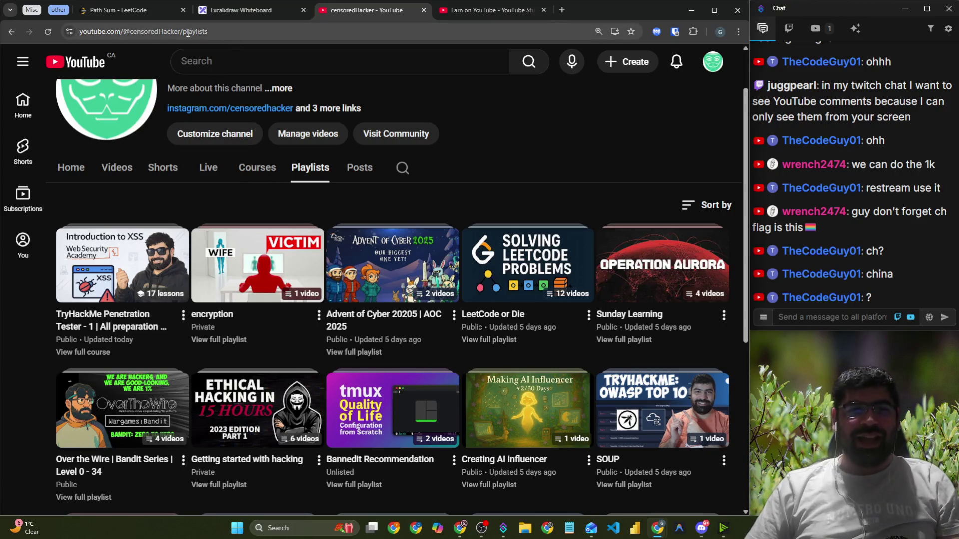
# Paste the channel's URL into the stream chat, send it, and return to Excalidraw
pyautogui.moveTo(184, 31); pyautogui.dragTo(80, 31)
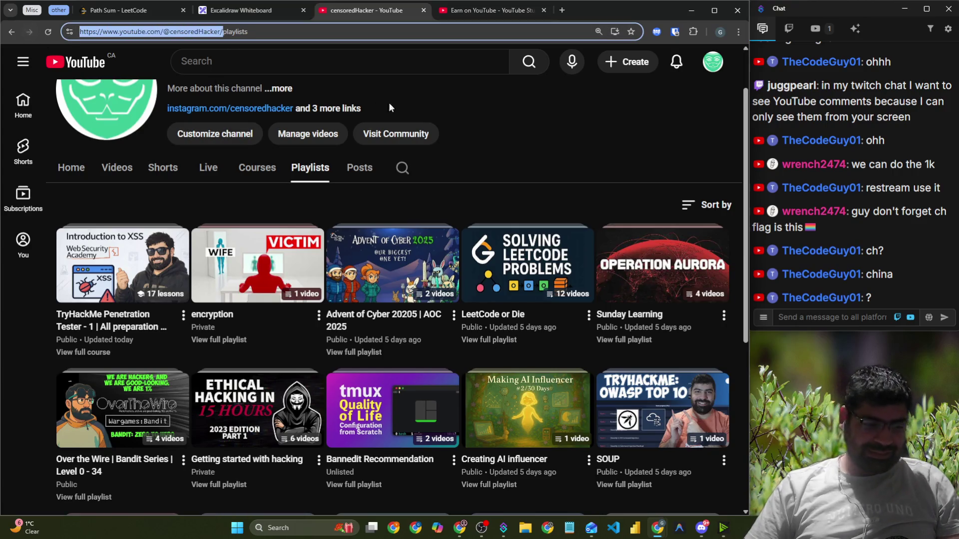
pyautogui.click(853, 313)
pyautogui.hotkey('ctrl', 'v')
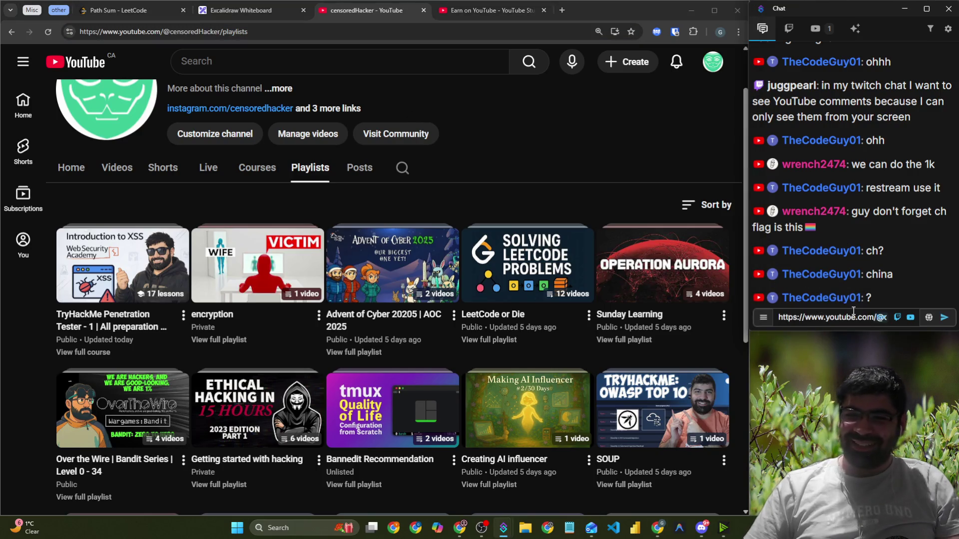
pyautogui.press('Return')
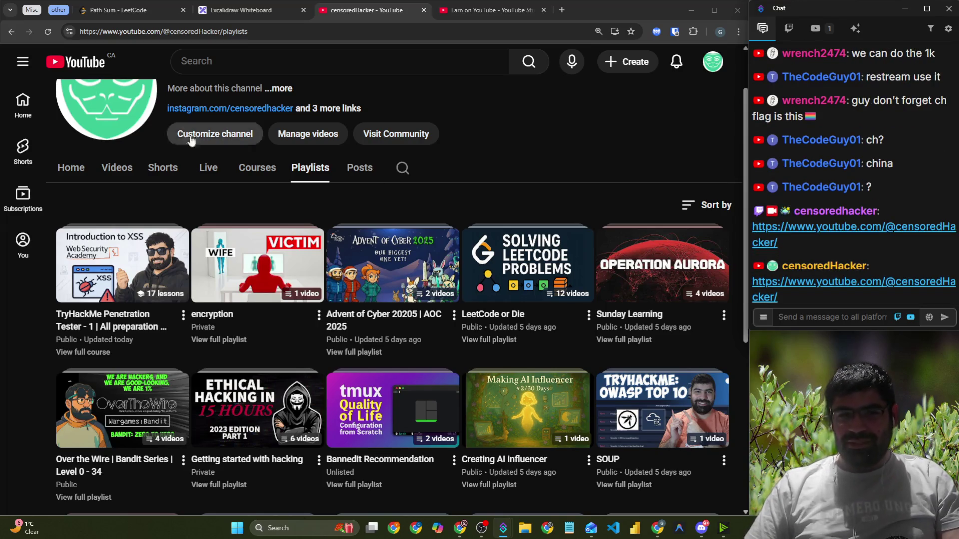
pyautogui.scroll(2, 278, 100)
pyautogui.click(162, 119)
pyautogui.doubleClick(164, 114)
pyautogui.click(510, 196)
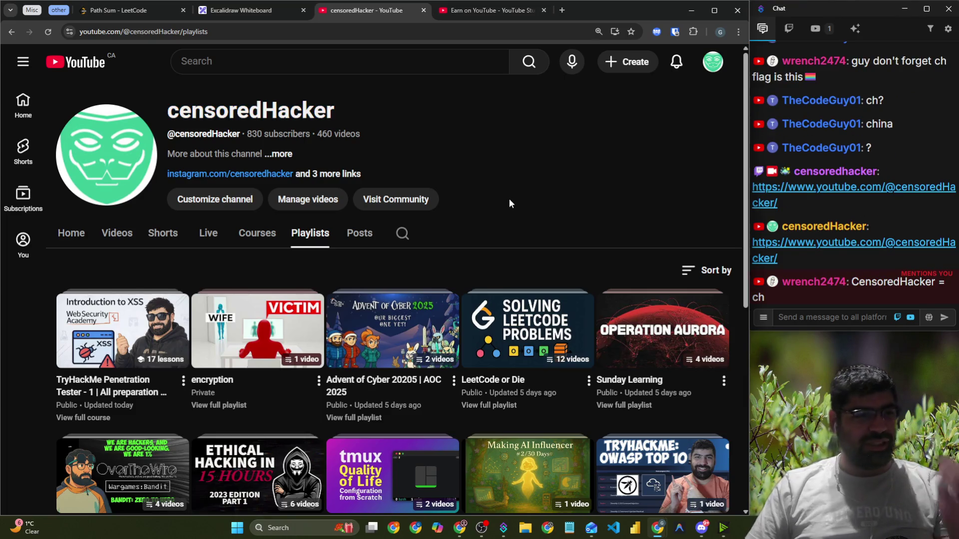
pyautogui.click(245, 17)
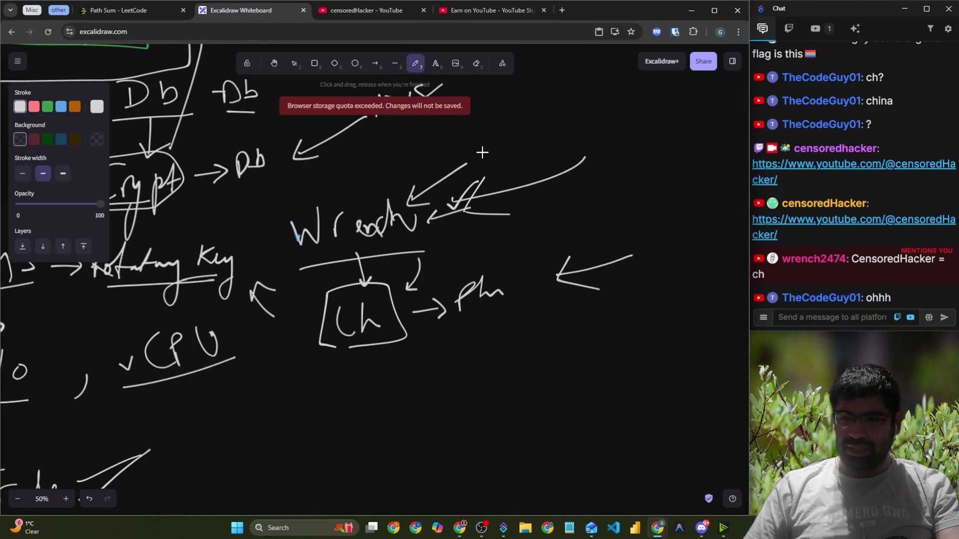
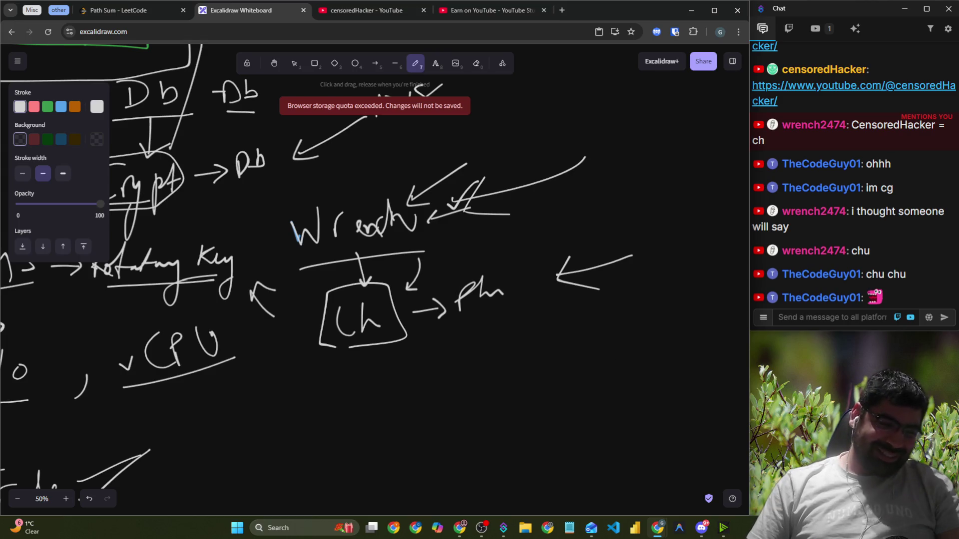
# Zoom the Excalidraw sketch out from 50% to 40% to reveal the Trade note
pyautogui.click(822, 317)
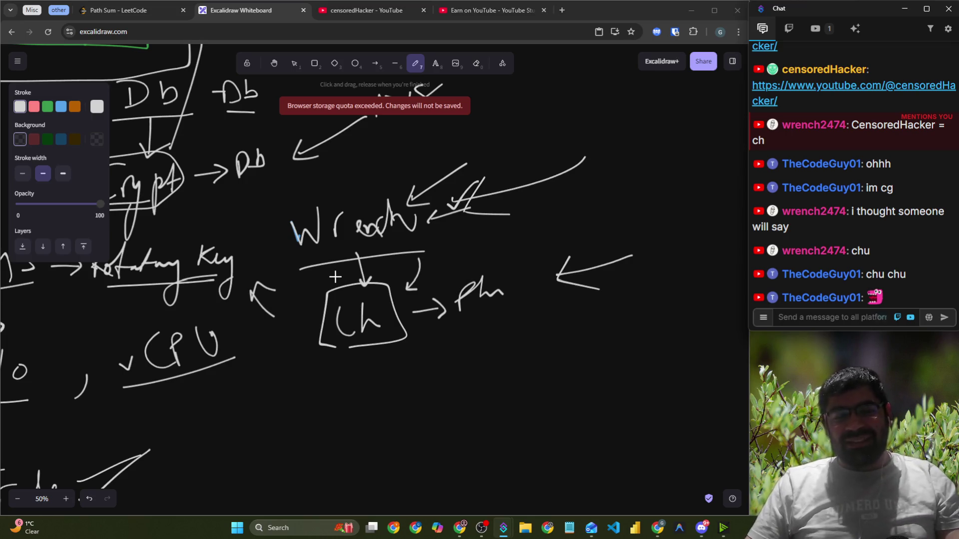
pyautogui.scroll(-2, 338, 277)
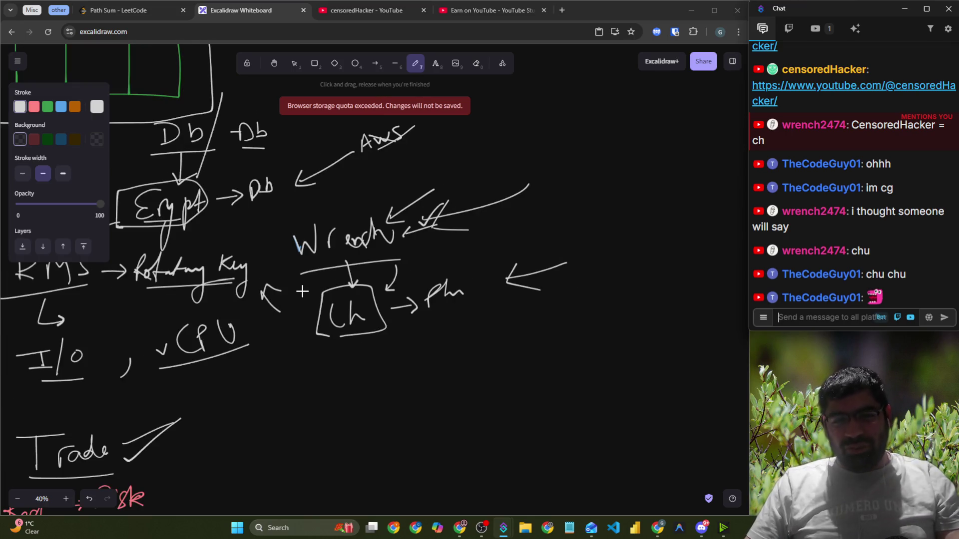
pyautogui.click(562, 10)
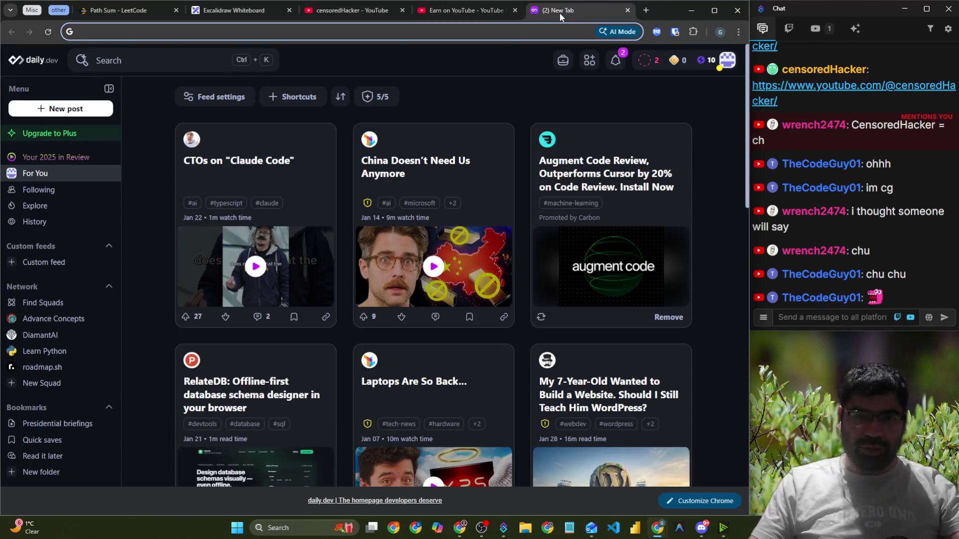
# Search 'bytebyte' and open the bytebytego.com site, selecting its address
pyautogui.write('by')
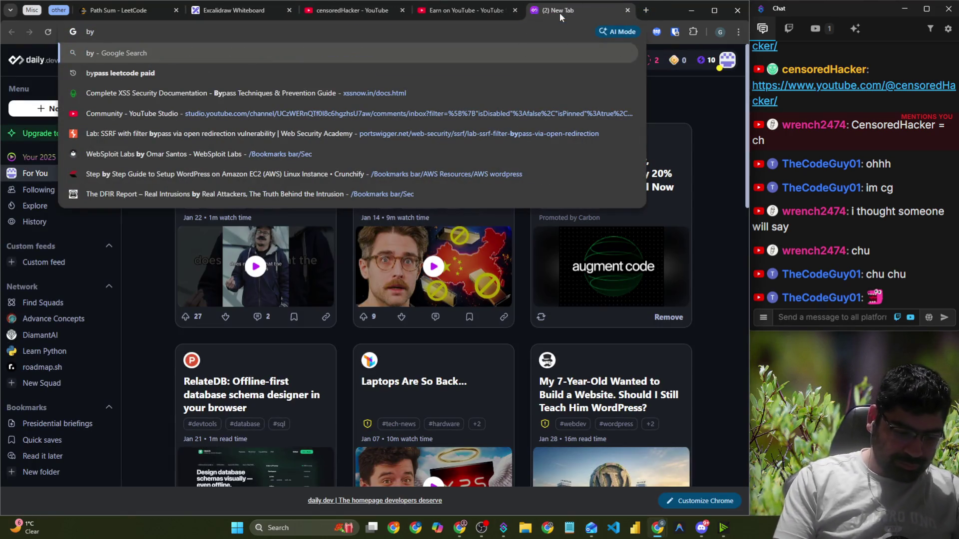
pyautogui.write('tebyte')
pyautogui.press('Return')
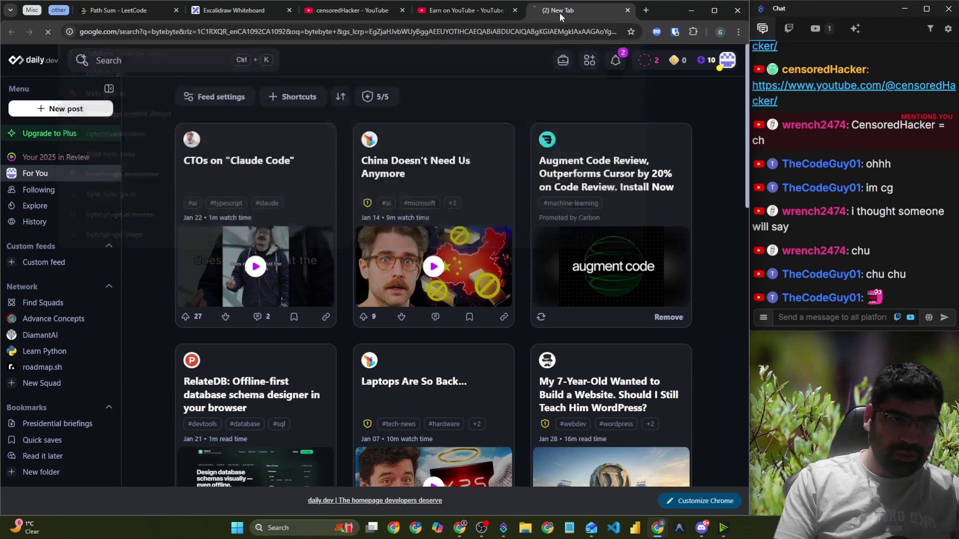
pyautogui.click(238, 259)
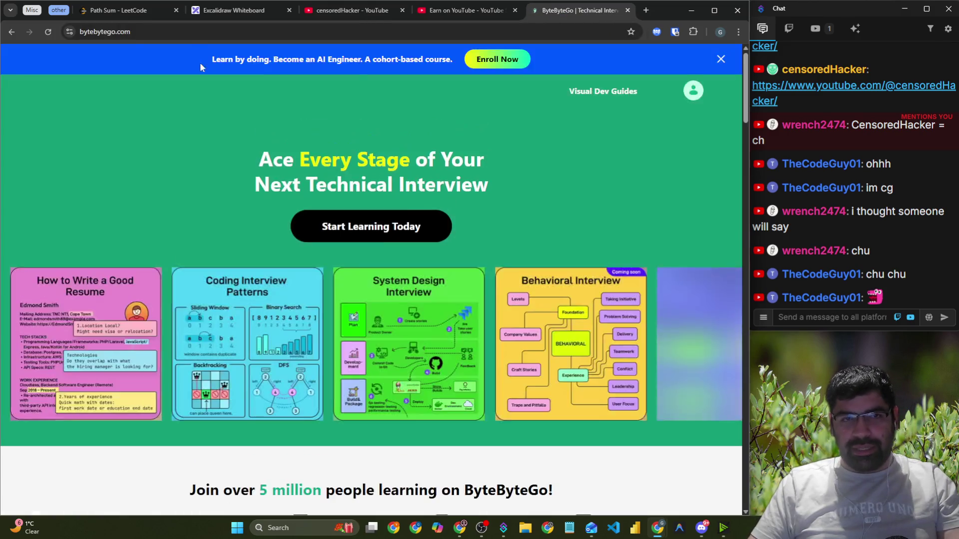
pyautogui.click(184, 33)
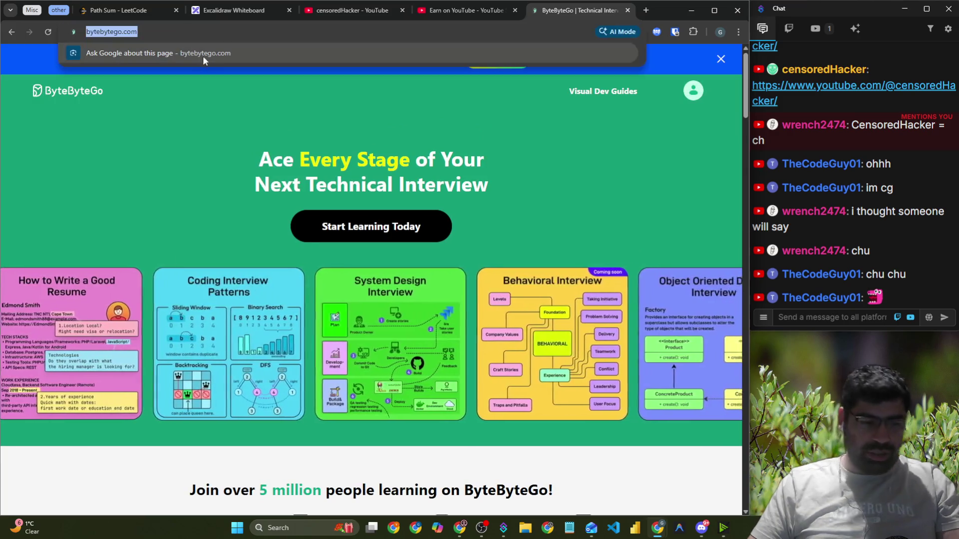
# Post the ByteByteGo link in chat and scroll down to the All-in-One Bundle
pyautogui.write('https://bytebytego.com/')
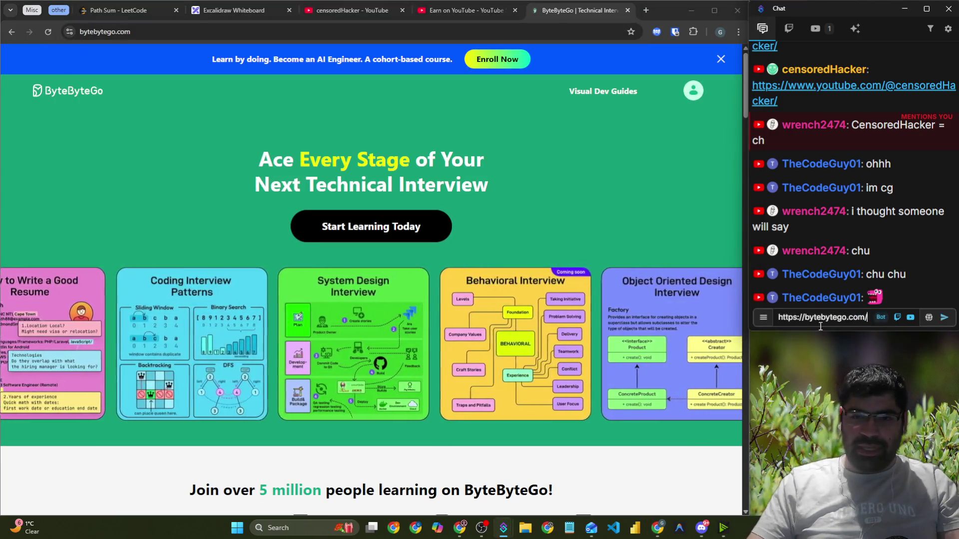
pyautogui.press('Return')
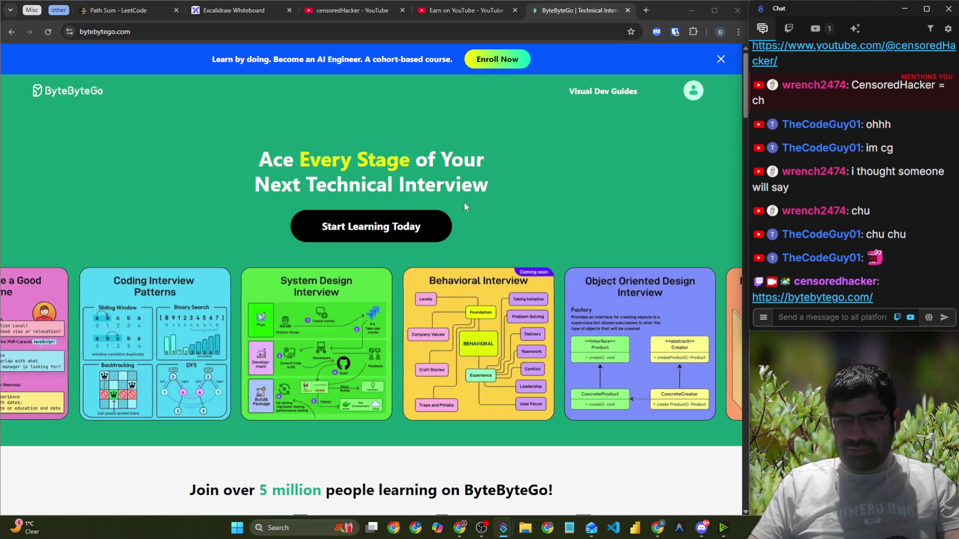
pyautogui.scroll(-5, 533, 206)
pyautogui.scroll(-10, 525, 230)
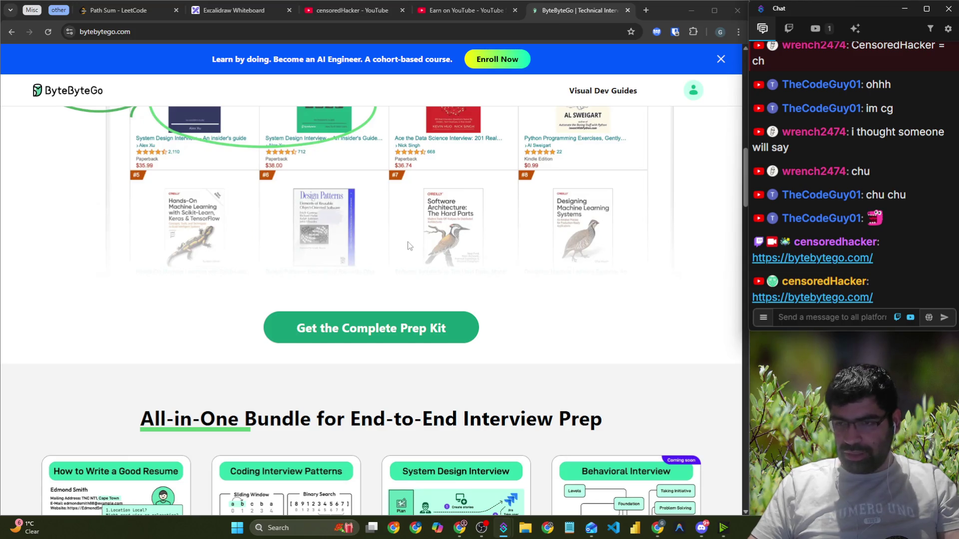
pyautogui.scroll(-6, 409, 246)
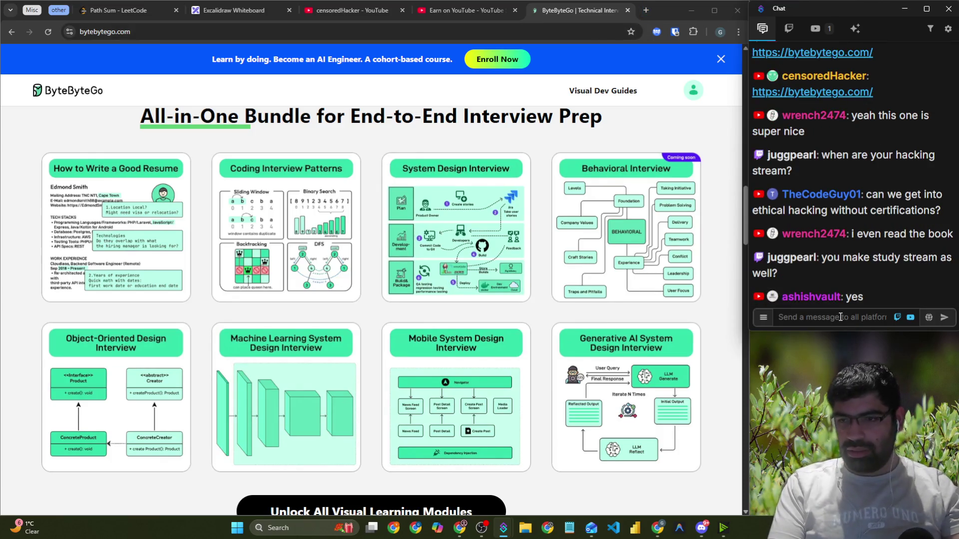
pyautogui.click(460, 10)
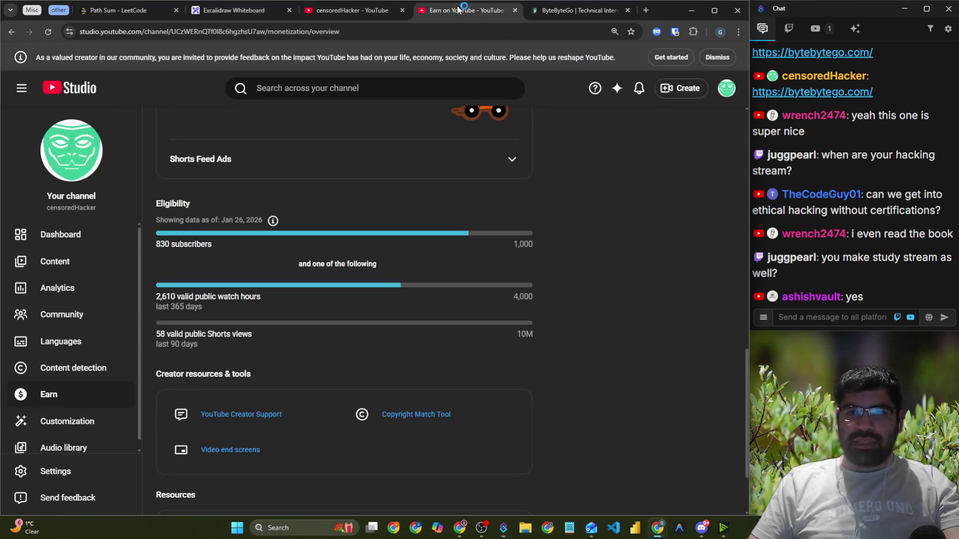
# Play and pause the TryHackMe playlist video, then return to Playlists and close the miniplayer
pyautogui.click(349, 10)
pyautogui.click(123, 327)
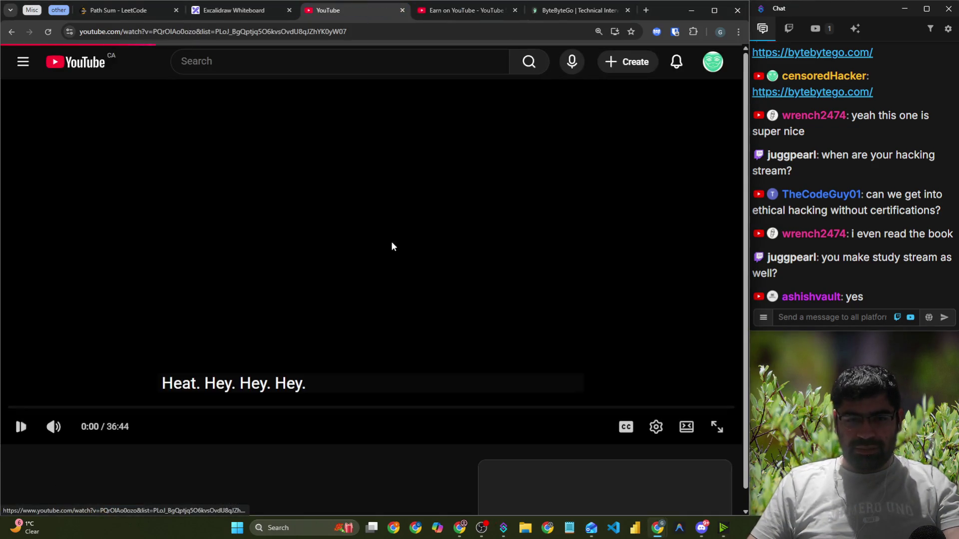
pyautogui.click(334, 244)
pyautogui.scroll(-5, 335, 252)
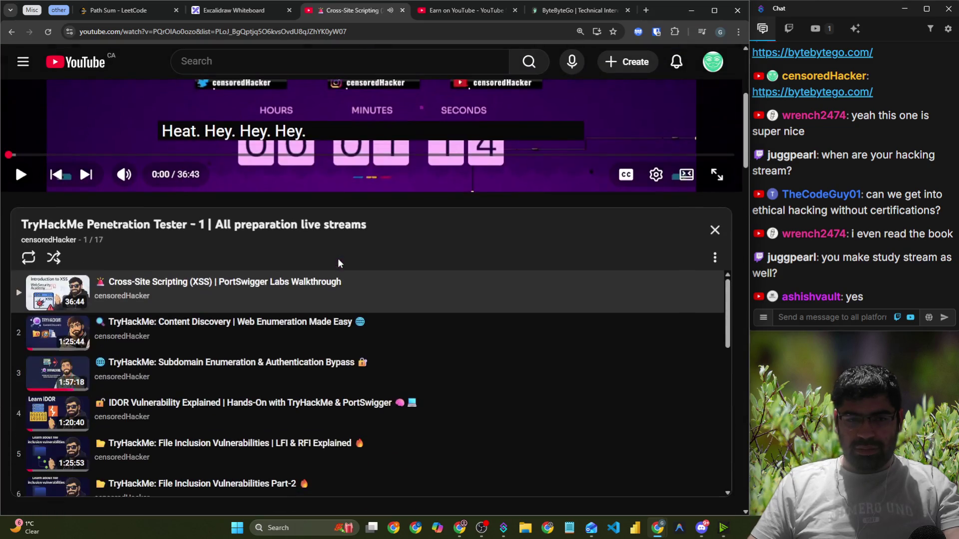
pyautogui.scroll(-9, 287, 344)
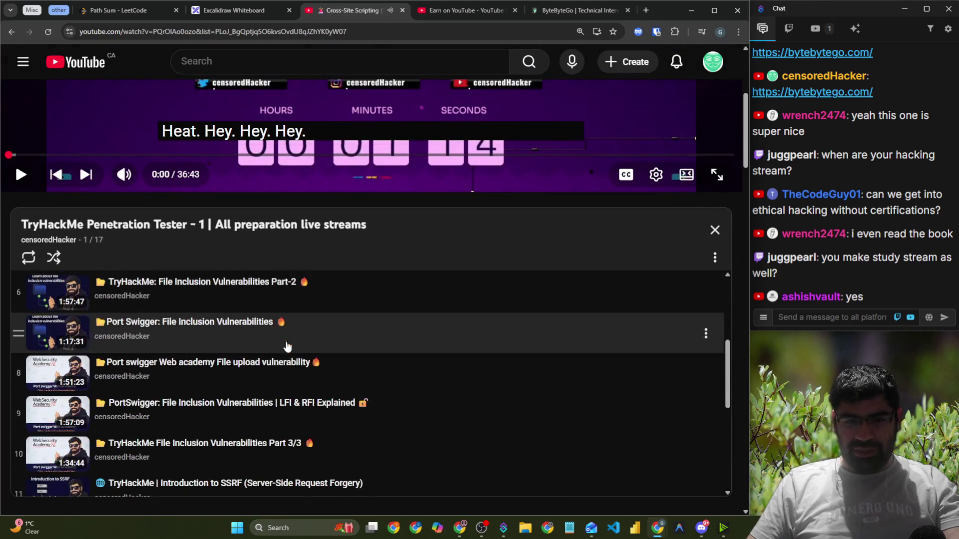
pyautogui.scroll(10, 304, 363)
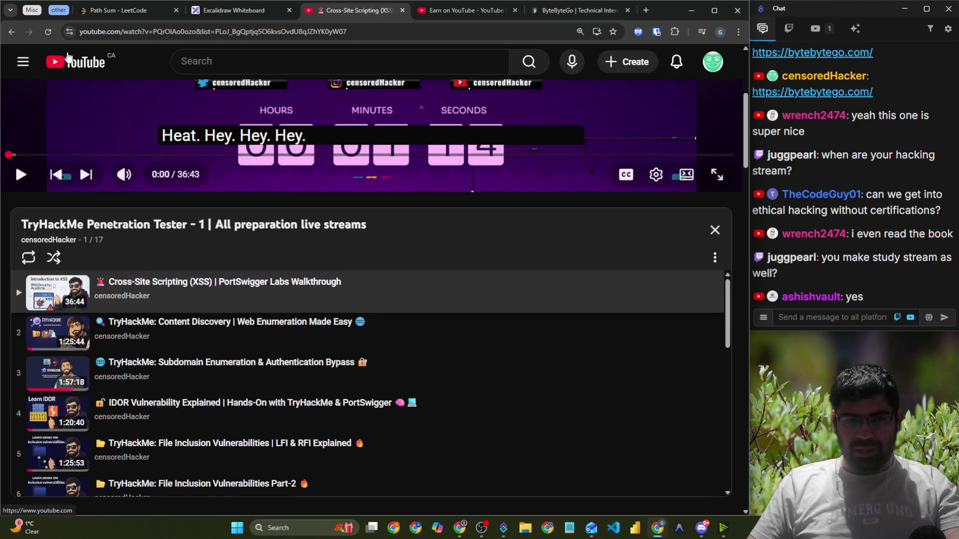
pyautogui.click(11, 32)
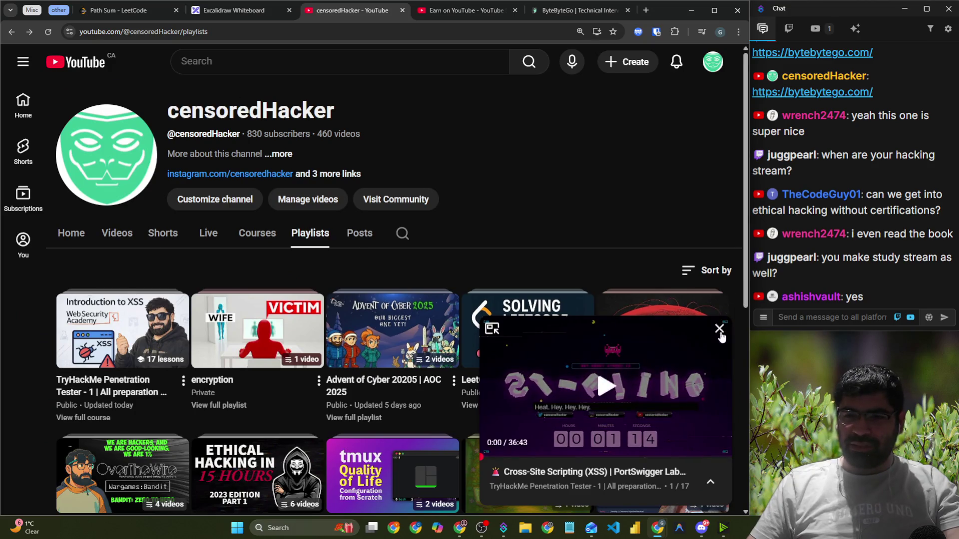
pyautogui.click(722, 329)
# Send 'Monday to Friday 8am PST', 'Hacking' and 'Paone' as chat messages
pyautogui.click(829, 317)
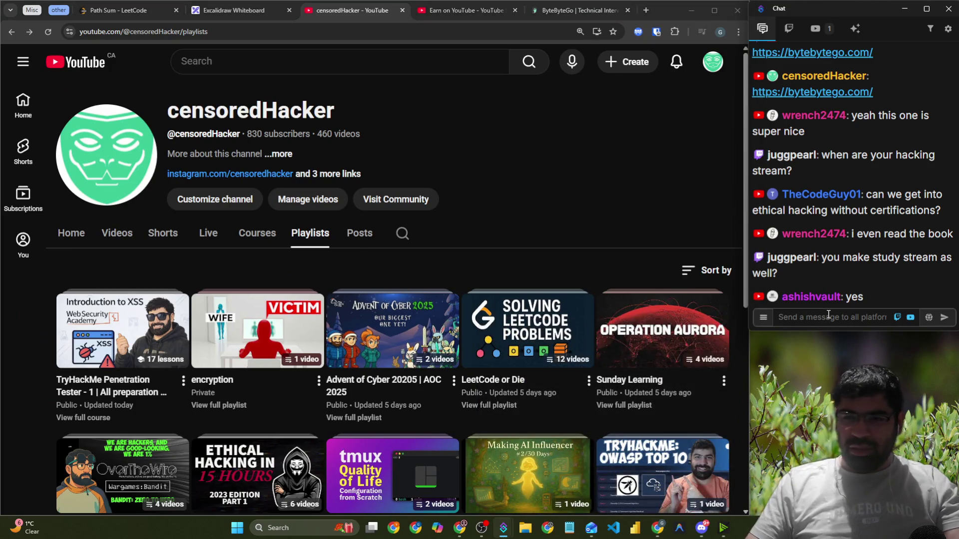
pyautogui.write('Monday to ')
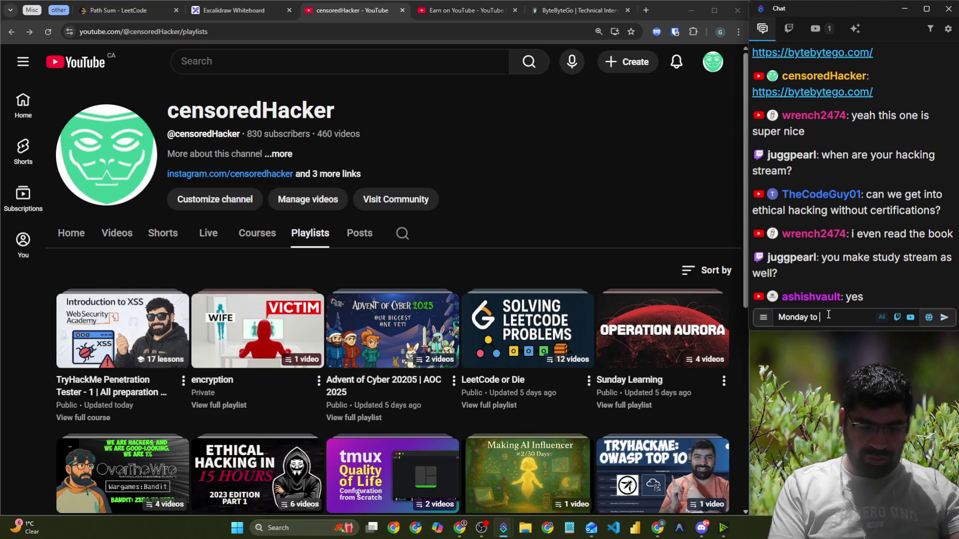
pyautogui.write('Friday')
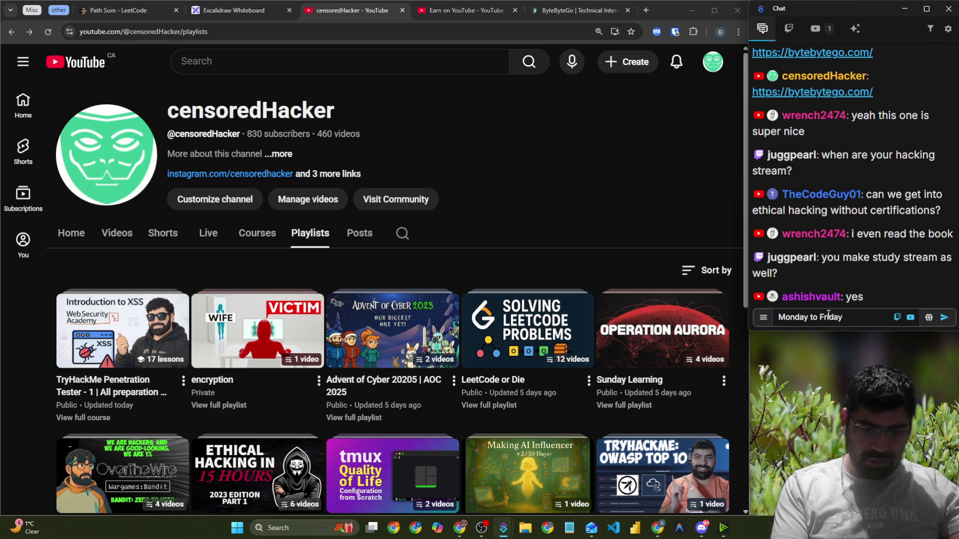
pyautogui.write(' 8am PST')
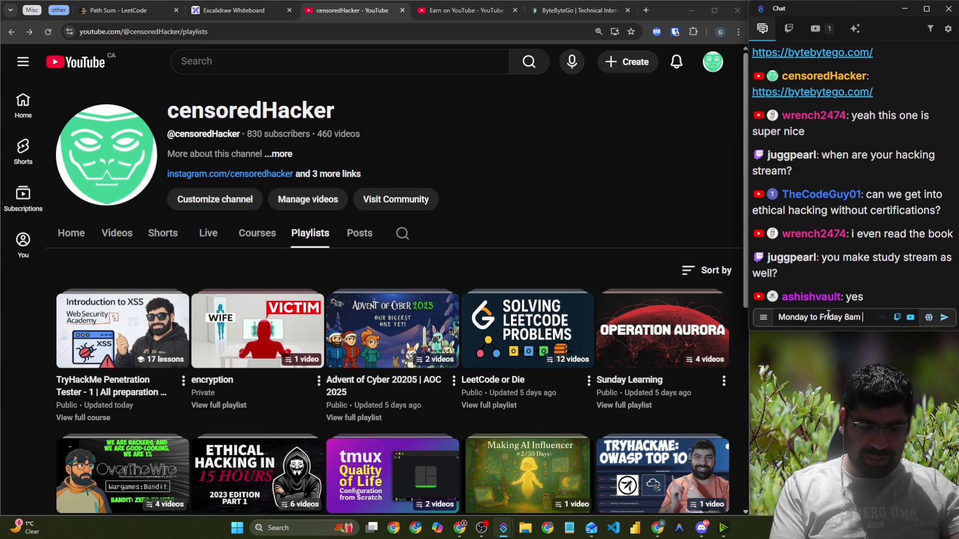
pyautogui.press('Return')
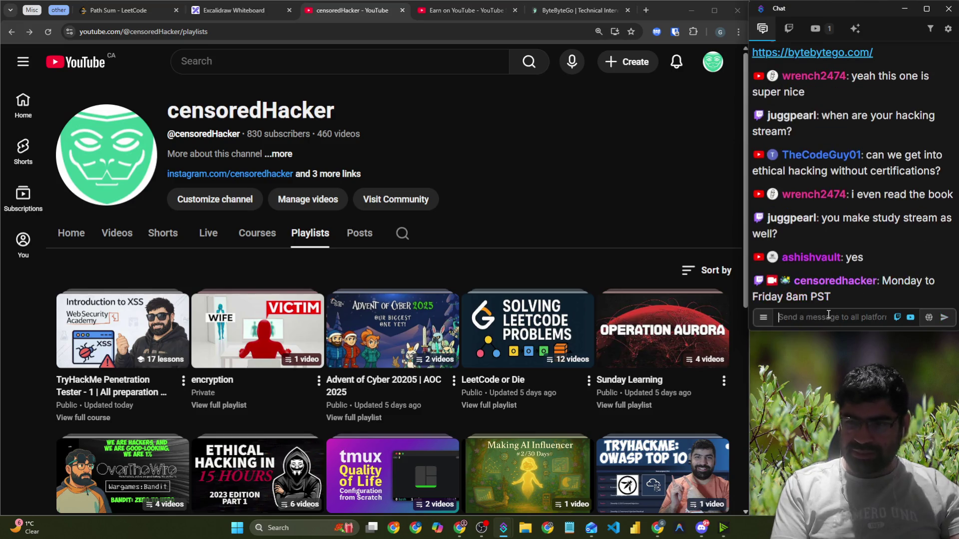
pyautogui.write('Hacking')
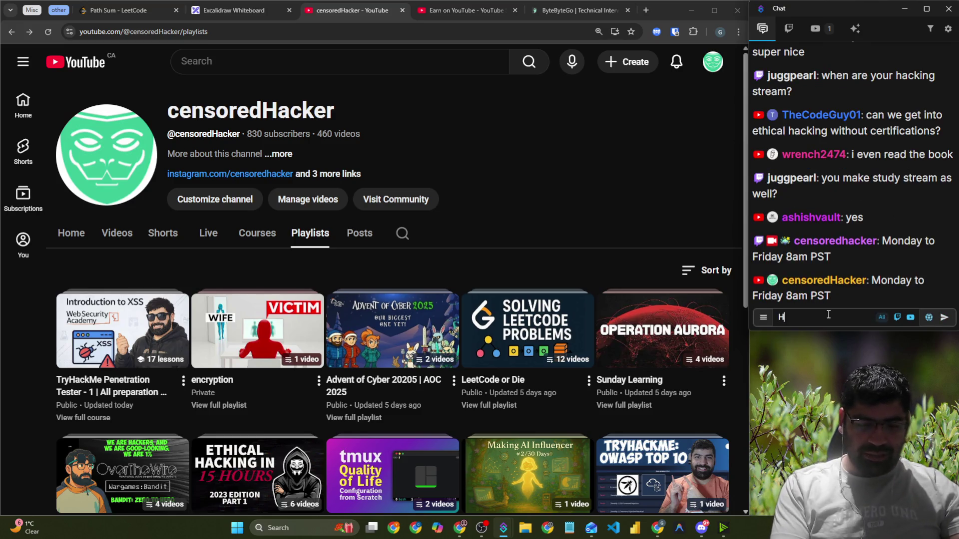
pyautogui.press('Return')
pyautogui.write('Pacific')
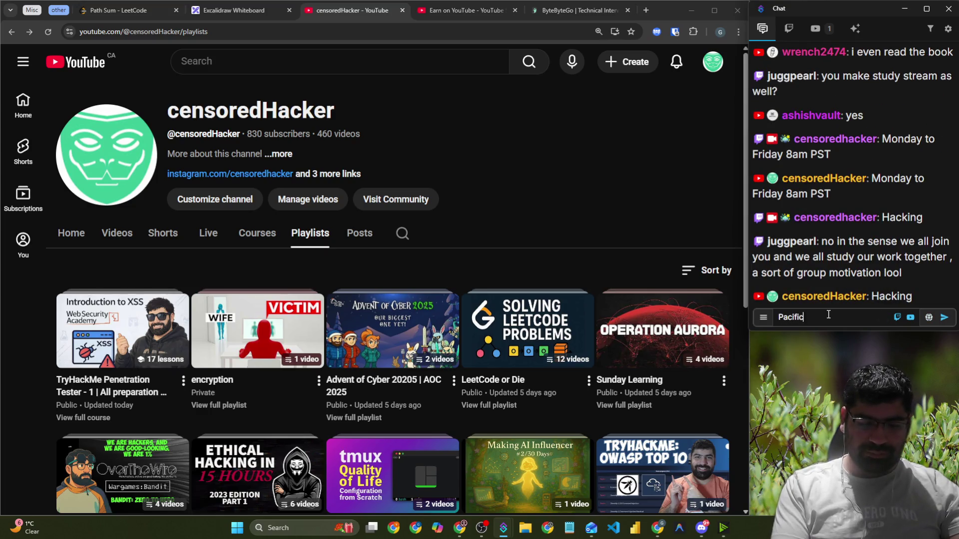
pyautogui.write('one')
pyautogui.press('Return')
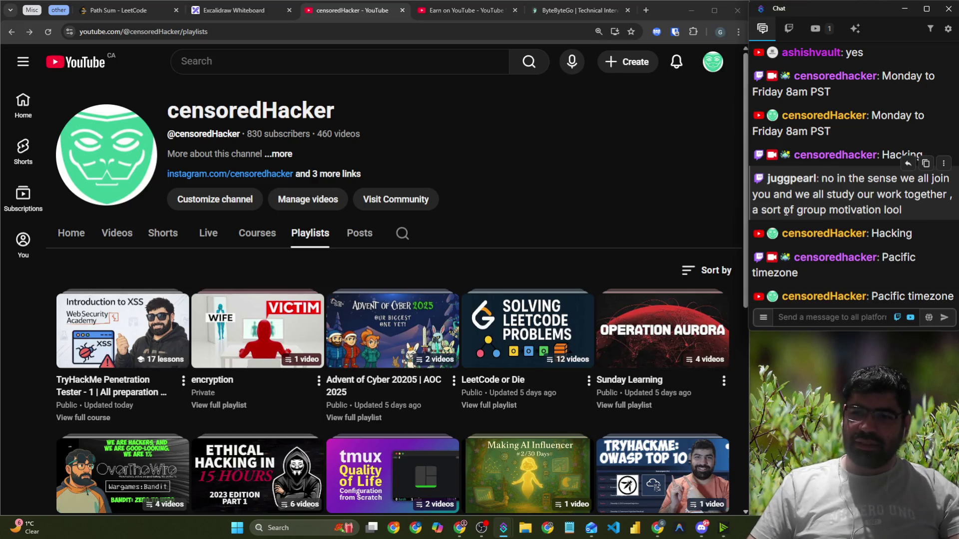
# Highlight part of a viewer's chat message, then go back to the ByteByteGo tab
pyautogui.moveTo(786, 210); pyautogui.dragTo(889, 213)
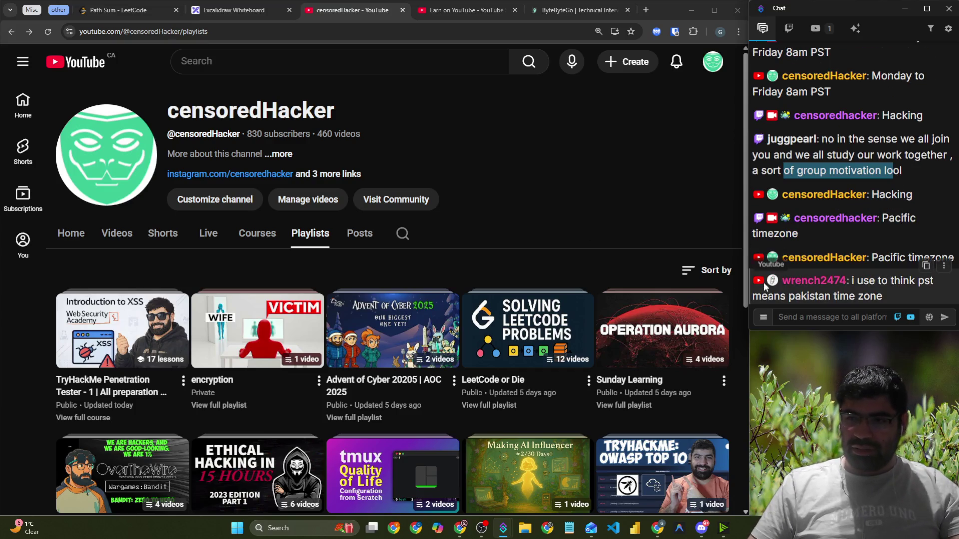
pyautogui.click(809, 318)
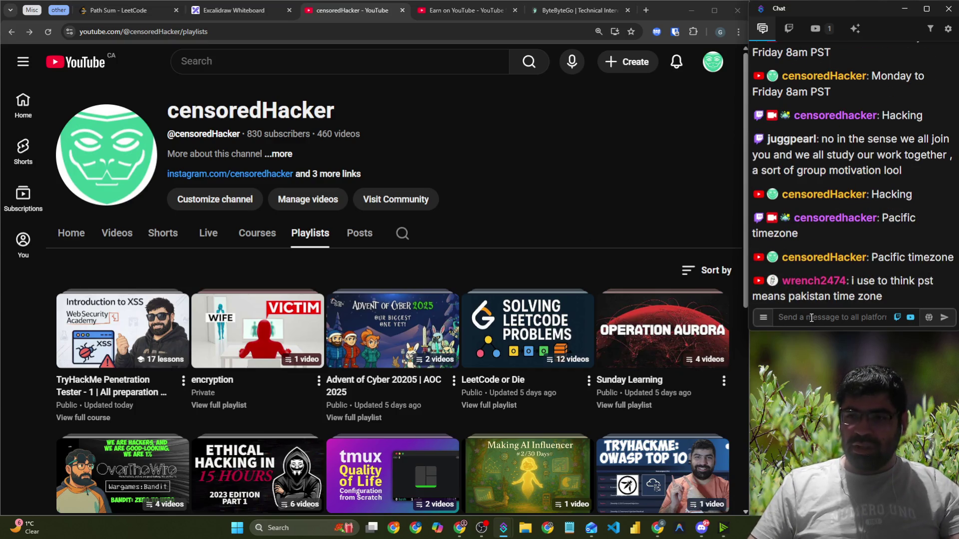
pyautogui.click(613, 12)
pyautogui.click(465, 33)
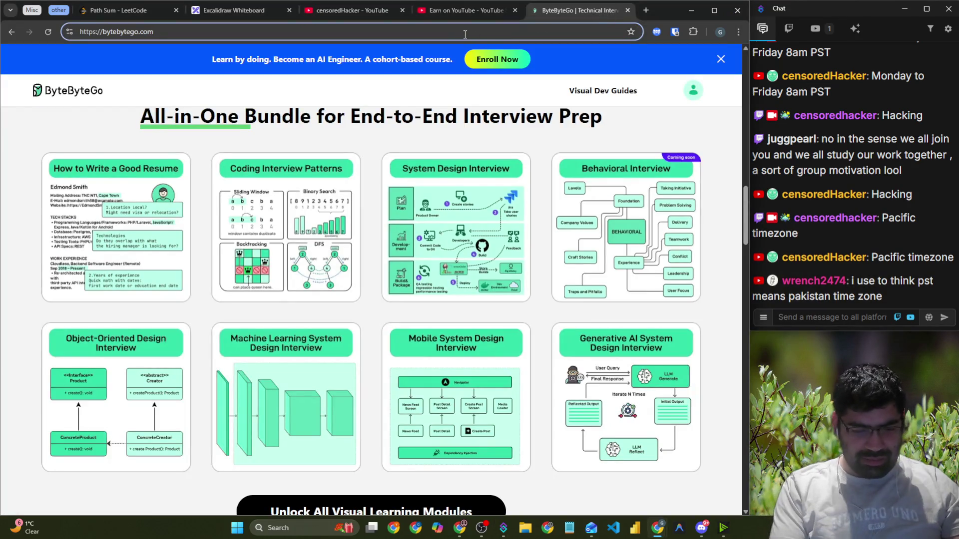
# Search Google for 'pst' and scroll through the Pacific Time Zone results
pyautogui.write('pst')
pyautogui.press('Return')
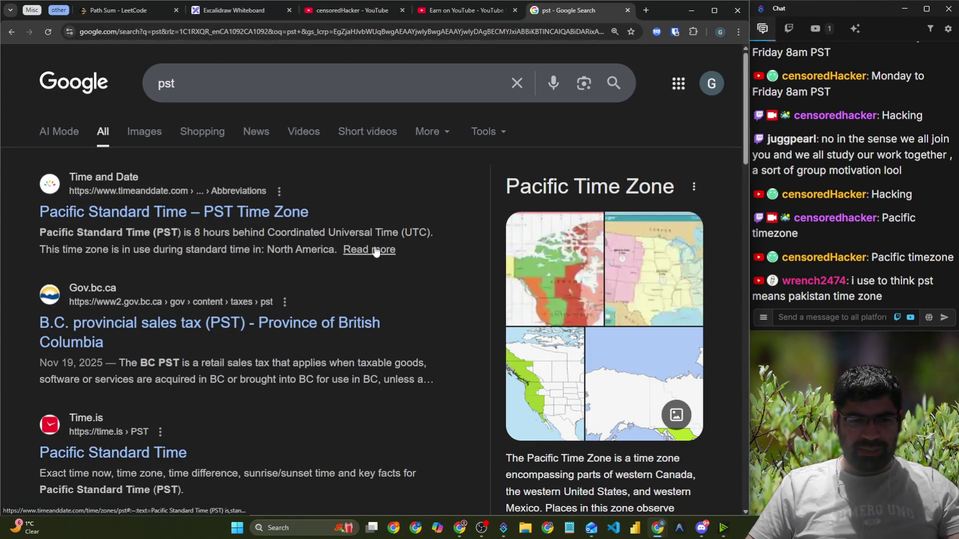
pyautogui.scroll(-5, 376, 251)
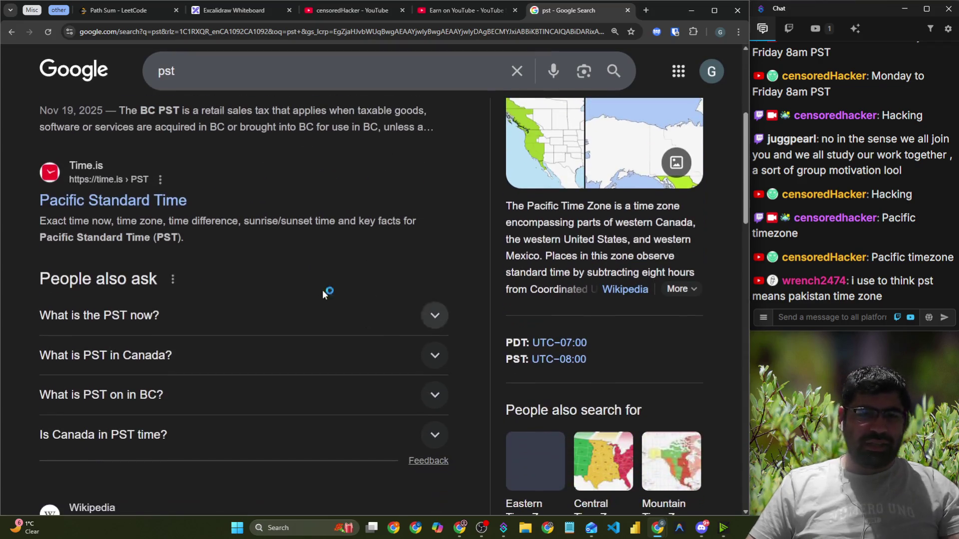
pyautogui.scroll(-5, 319, 270)
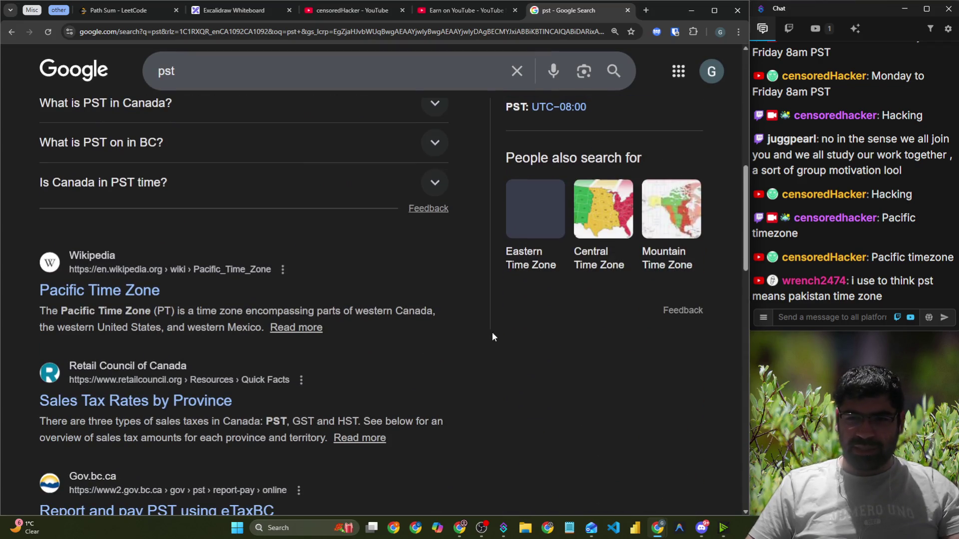
pyautogui.scroll(-8, 492, 337)
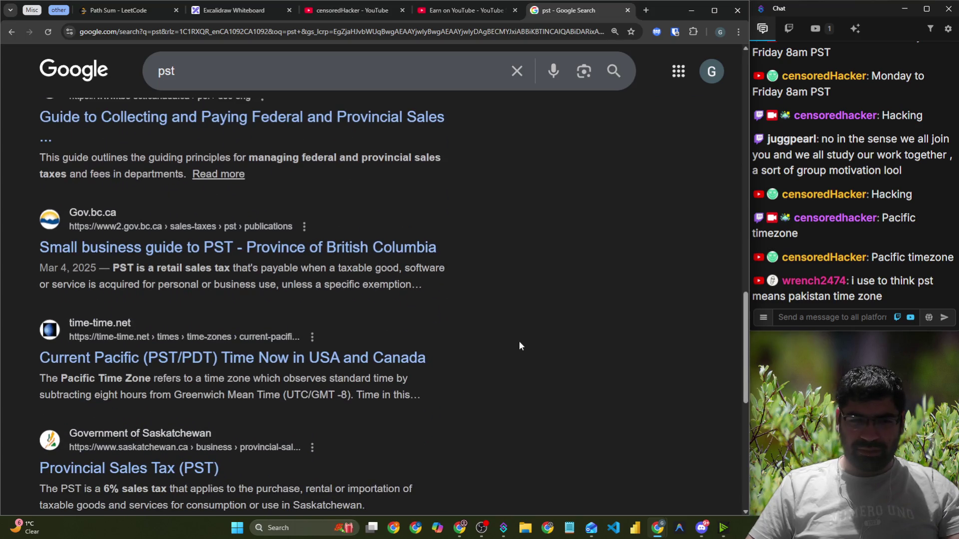
pyautogui.scroll(-7, 506, 310)
pyautogui.scroll(10, 511, 307)
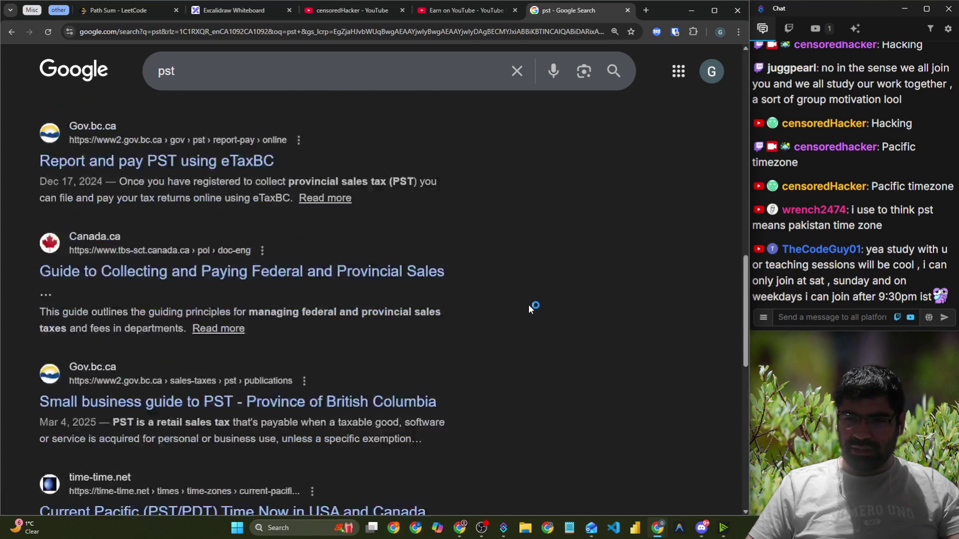
pyautogui.scroll(15, 531, 308)
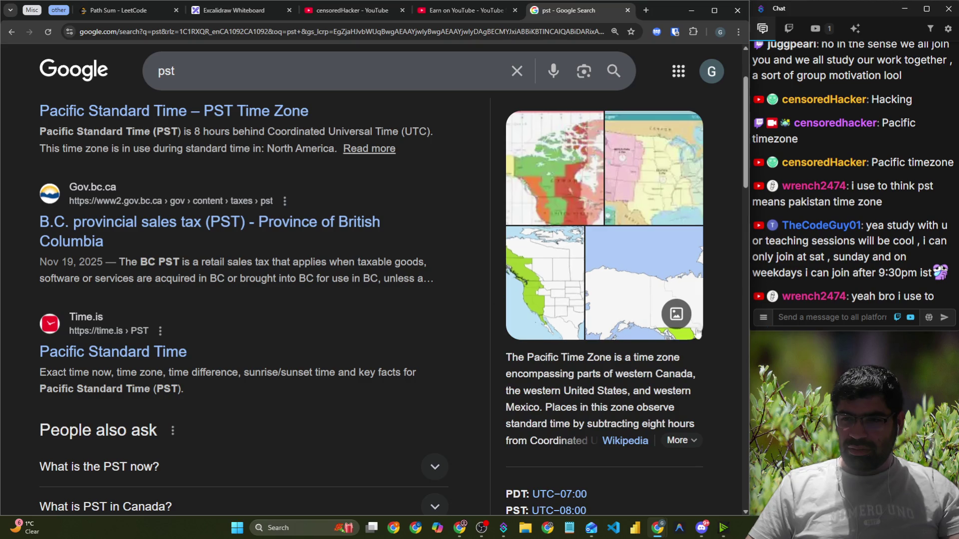
# Post 'PS' (PST) as a message in the stream chat
pyautogui.click(850, 316)
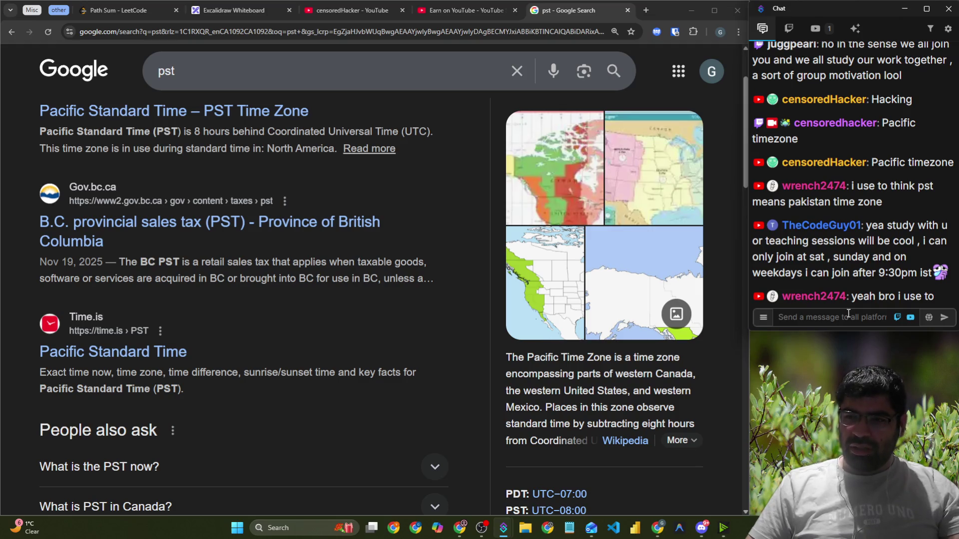
pyautogui.scroll(2, 477, 249)
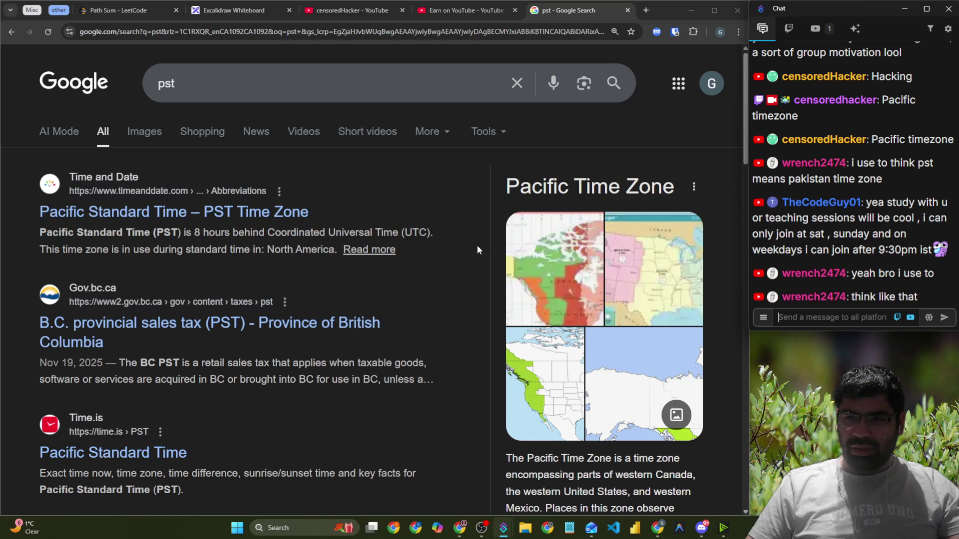
pyautogui.click(827, 317)
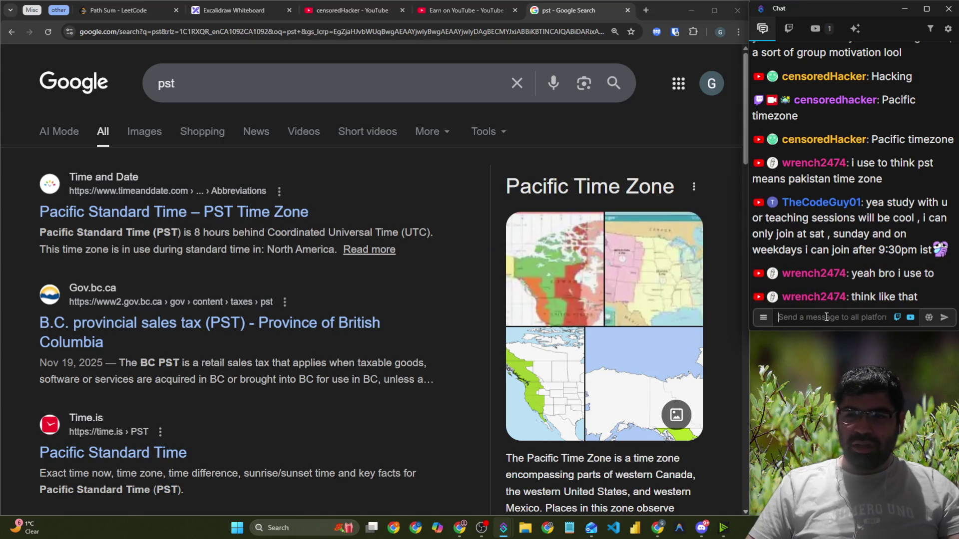
pyautogui.write('PST')
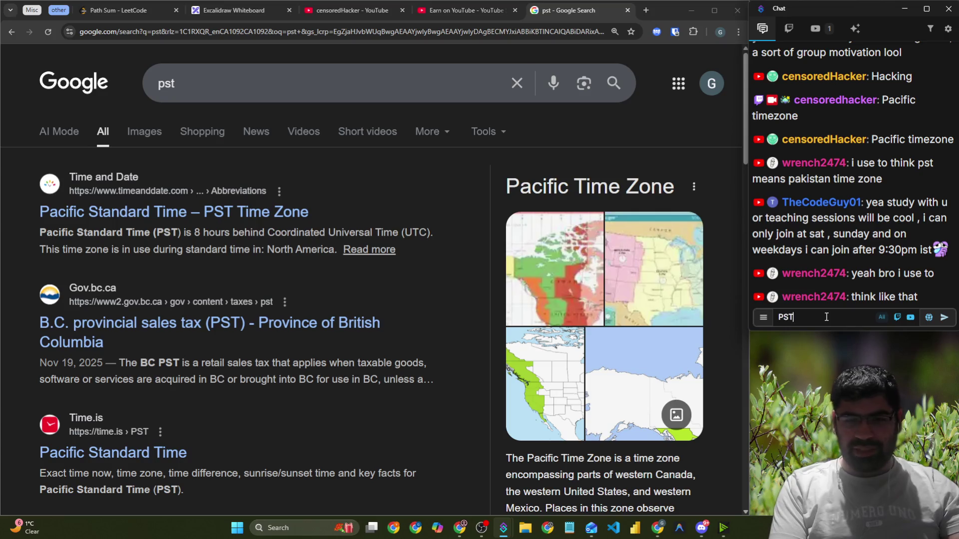
pyautogui.press('Return')
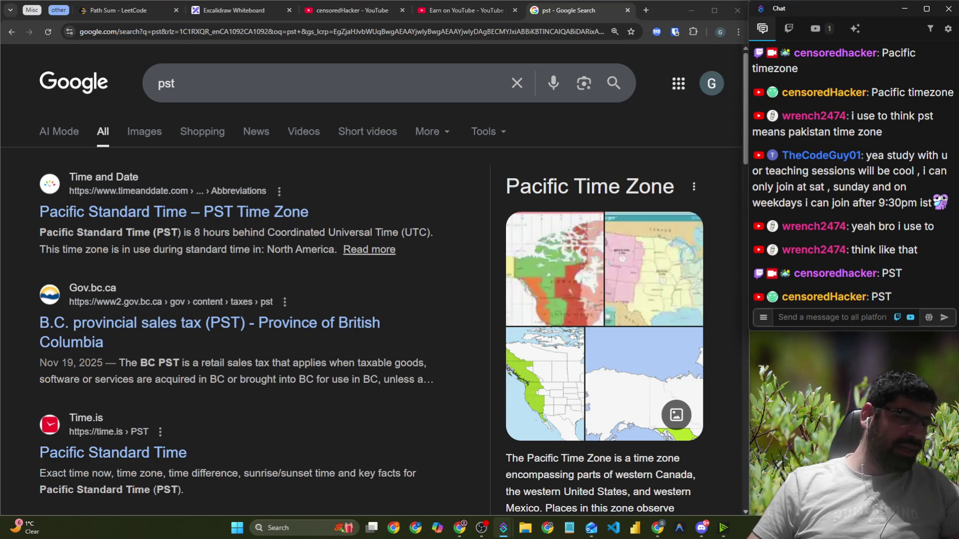
pyautogui.hotkey('alt', 'Tab')
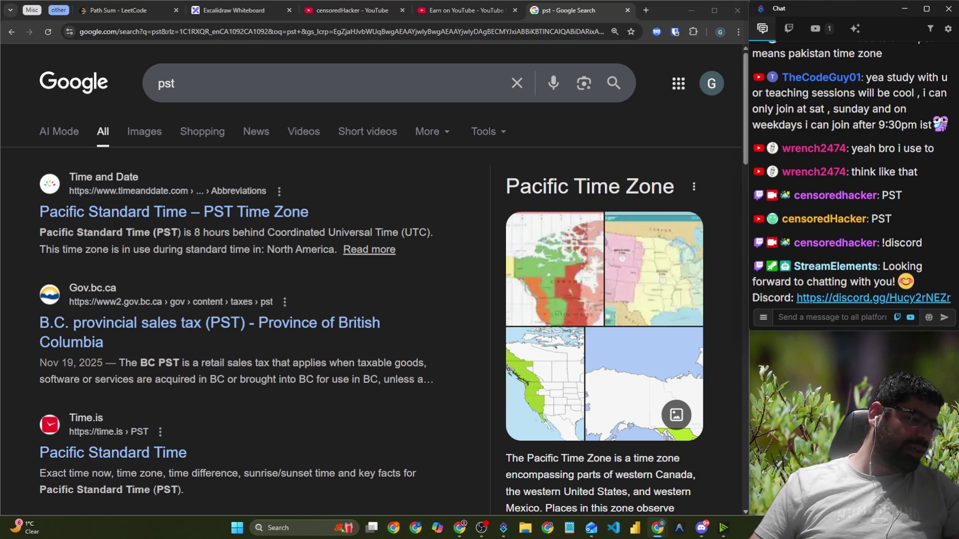
# Paste and send the Discord invite message in the stream chat
pyautogui.click(824, 321)
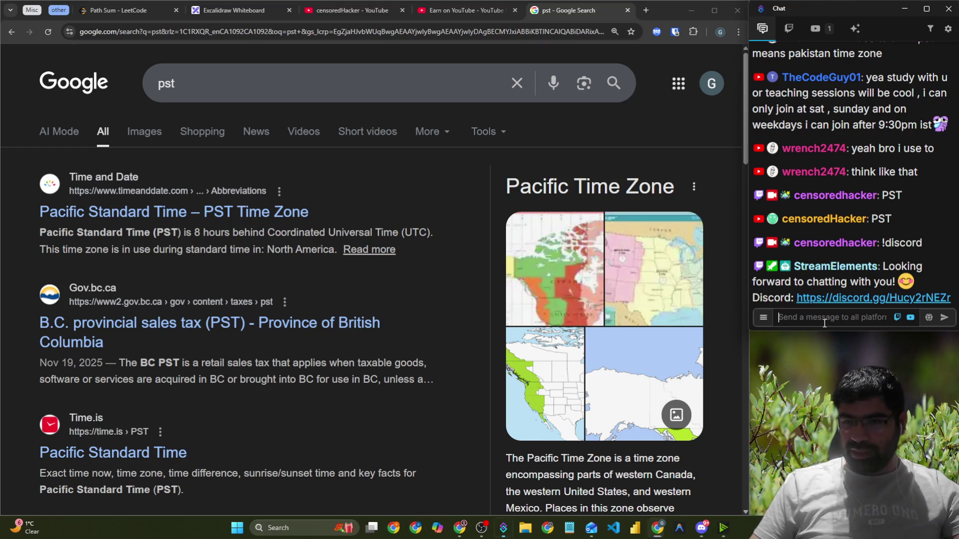
pyautogui.hotkey('ctrl', 'v')
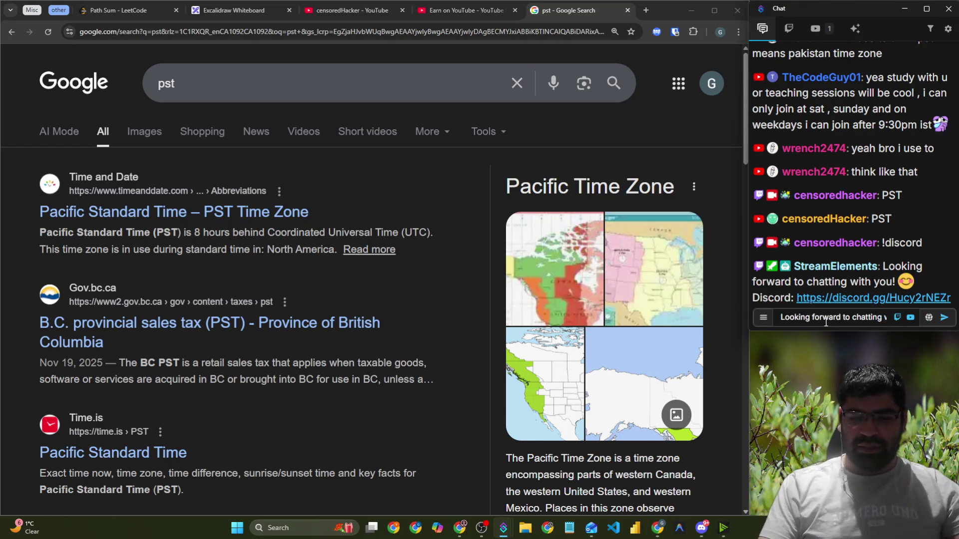
pyautogui.press('Return')
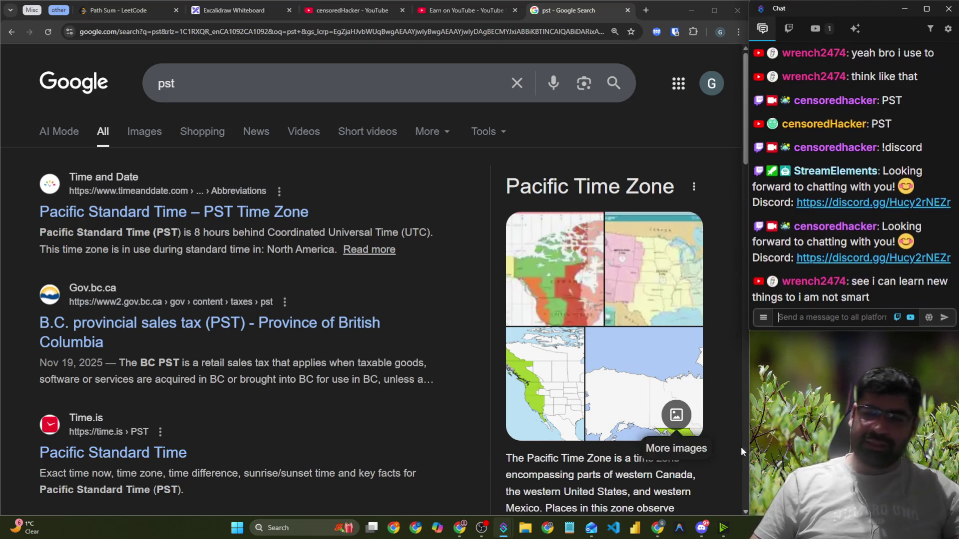
pyautogui.moveTo(704, 527)
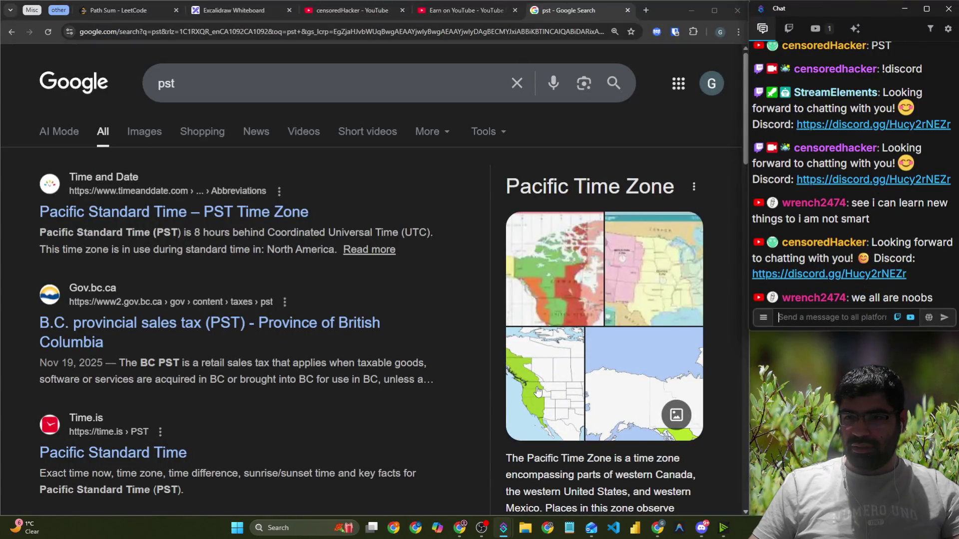
pyautogui.click(701, 528)
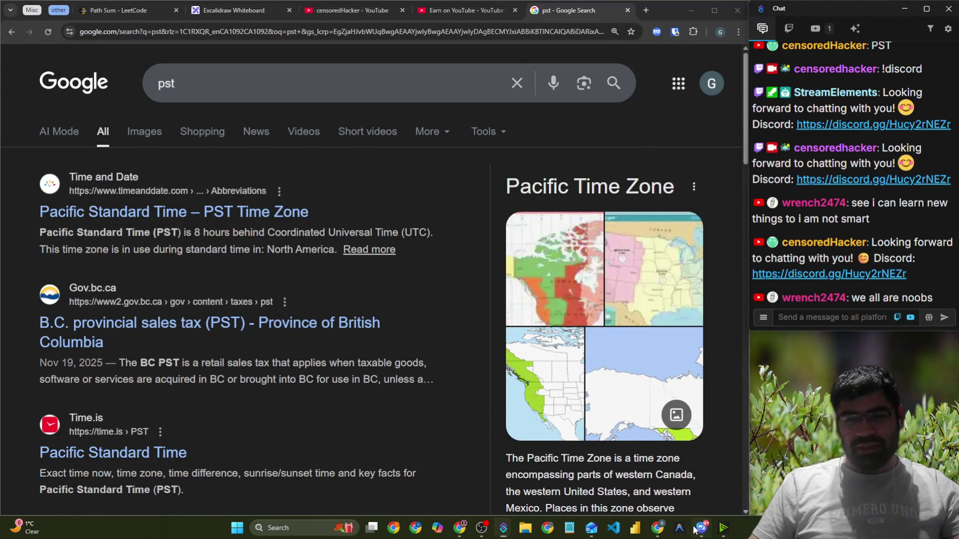
# Close the code screenshot, browse #just-chatting, and open #going-live with the stream links
pyautogui.click(618, 49)
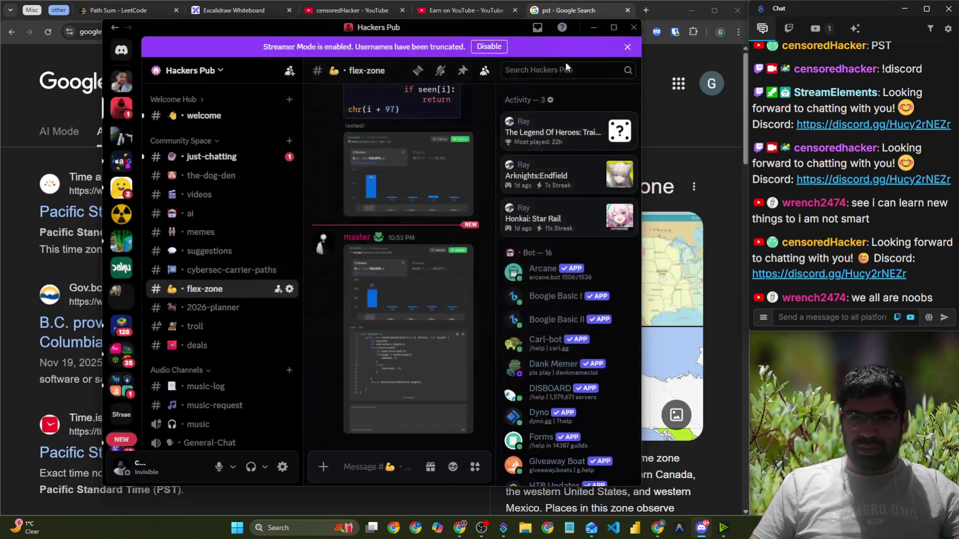
pyautogui.click(260, 156)
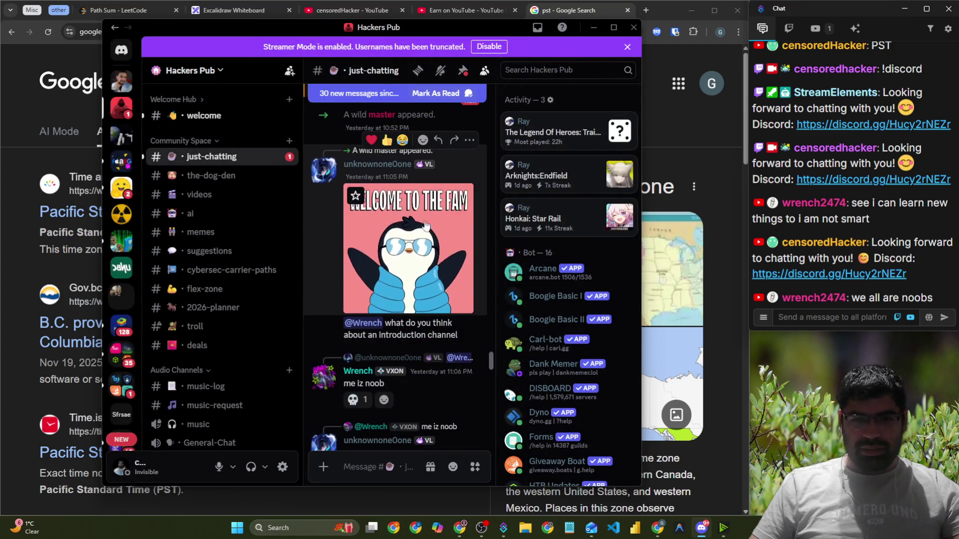
pyautogui.scroll(2, 399, 234)
pyautogui.scroll(-10, 419, 280)
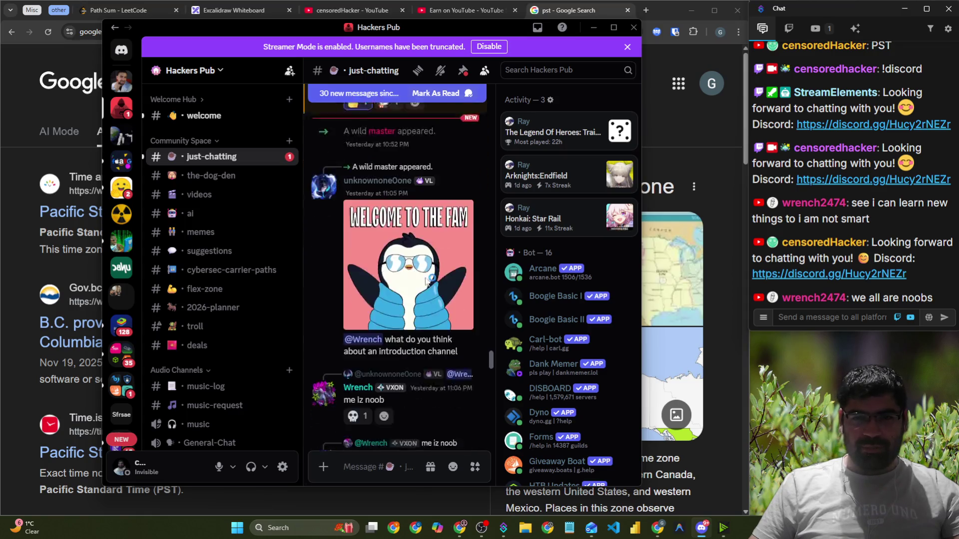
pyautogui.scroll(-10, 409, 297)
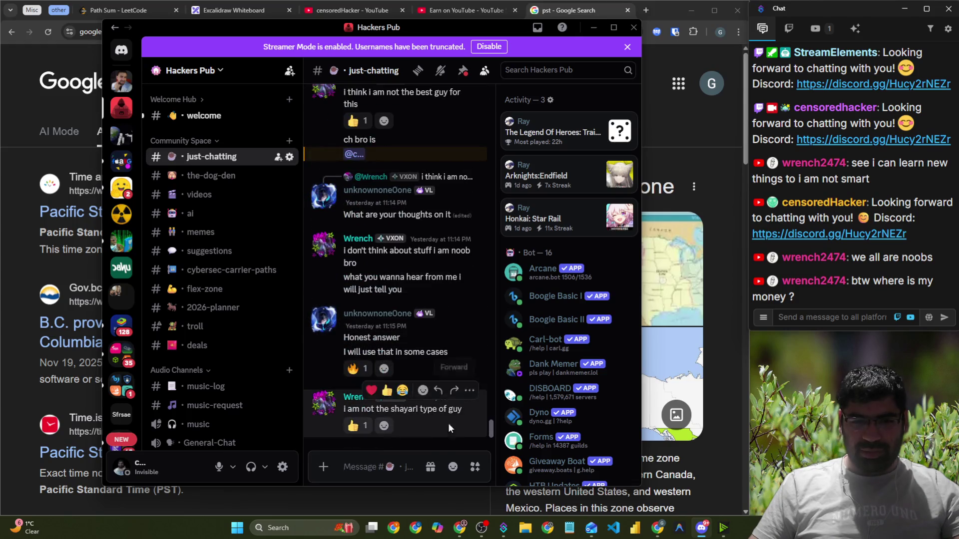
pyautogui.scroll(5, 359, 300)
pyautogui.scroll(-5, 360, 280)
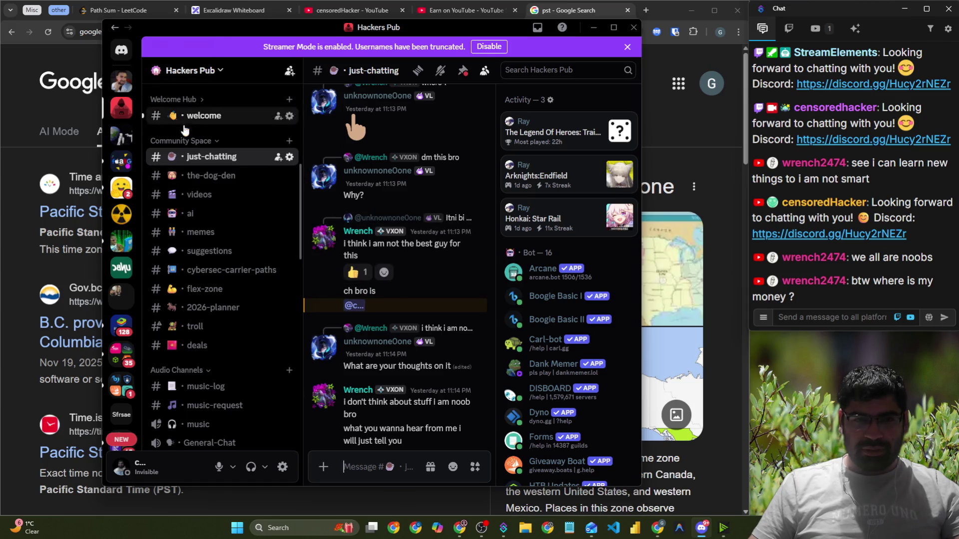
pyautogui.scroll(3, 215, 165)
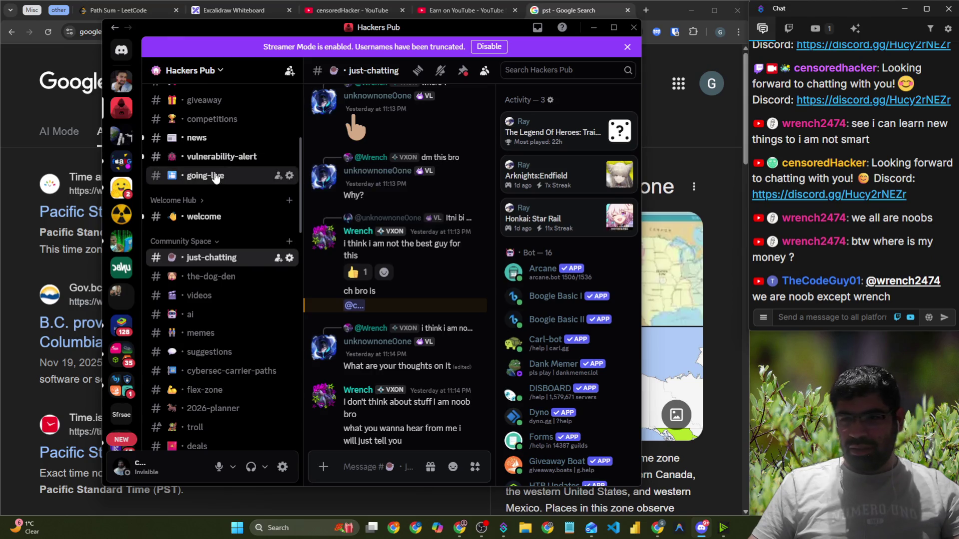
pyautogui.click(216, 178)
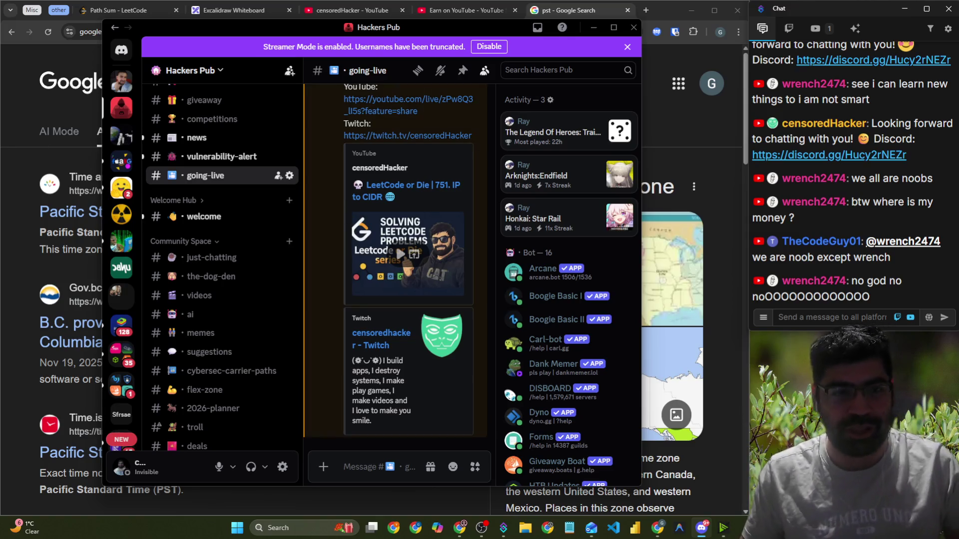
pyautogui.click(14, 85)
# Search 'github system design' and open the ByteByteGoHq and system-design-primer repos in background tabs
pyautogui.click(134, 35)
pyautogui.write('g')
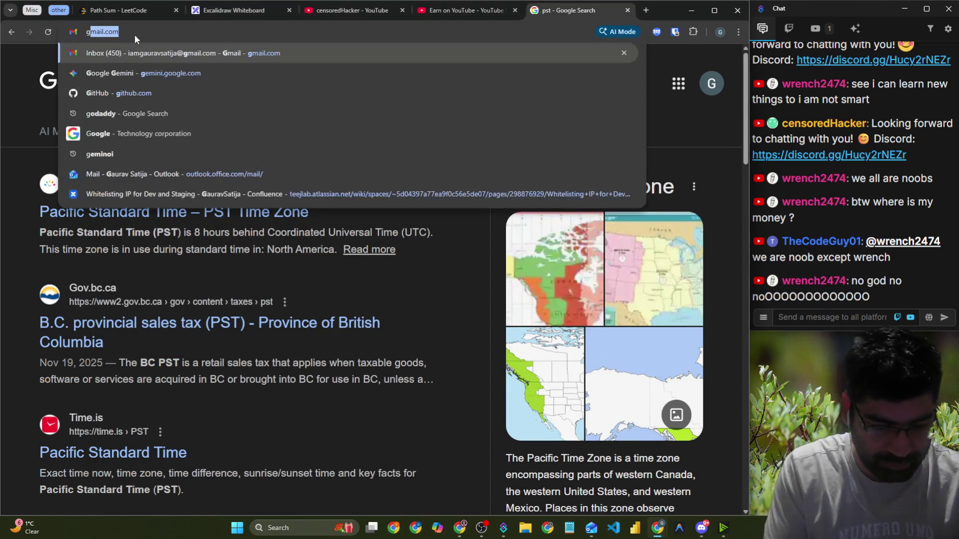
pyautogui.write('ithub system de')
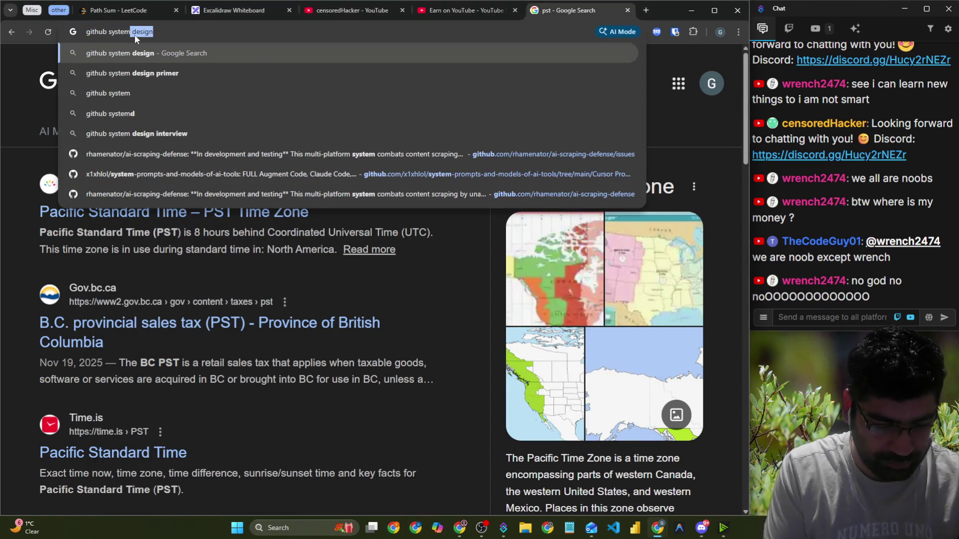
pyautogui.write('sign')
pyautogui.press('Return')
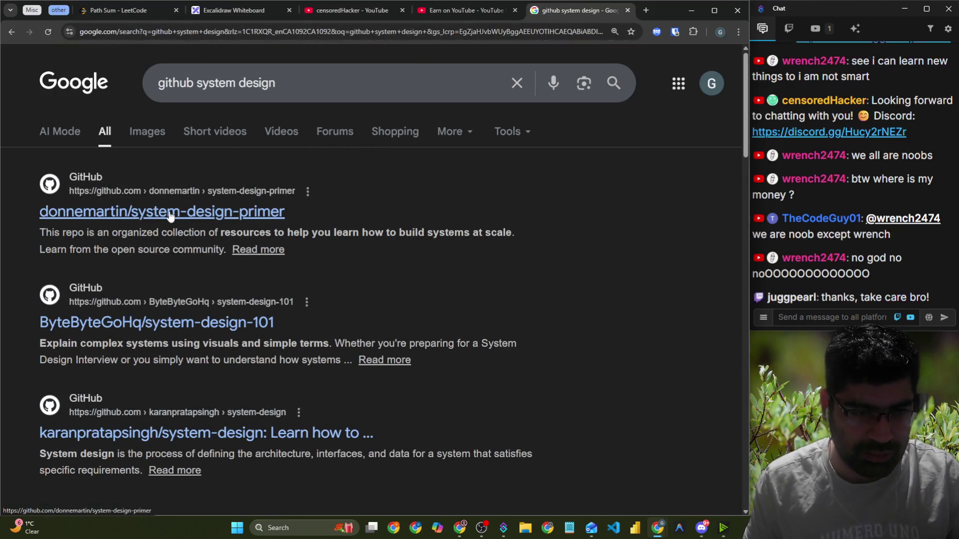
pyautogui.rightClick(192, 331)
pyautogui.click(210, 339)
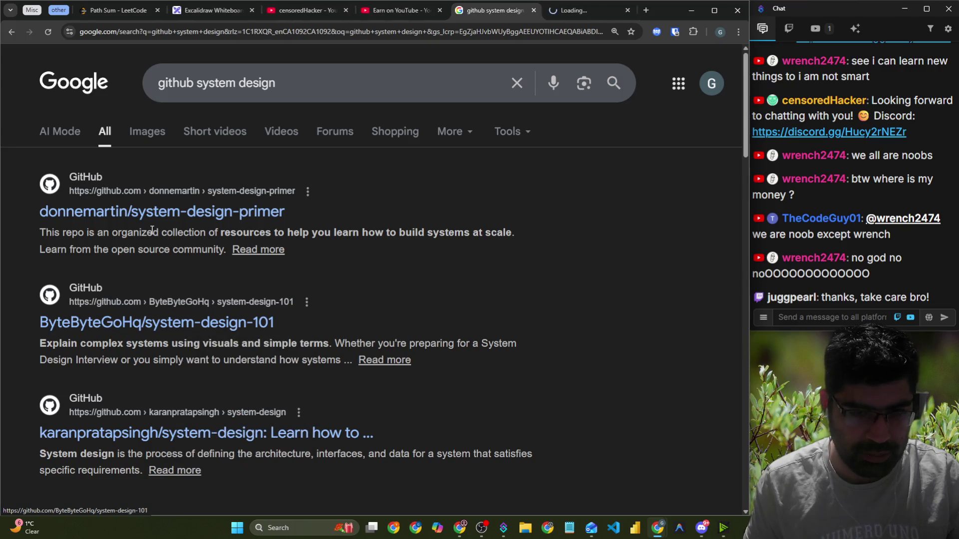
pyautogui.rightClick(197, 215)
pyautogui.click(210, 233)
# Copy the system-design-101 repo URL and send it in the stream chat
pyautogui.hotkey('ctrl', 'Tab')
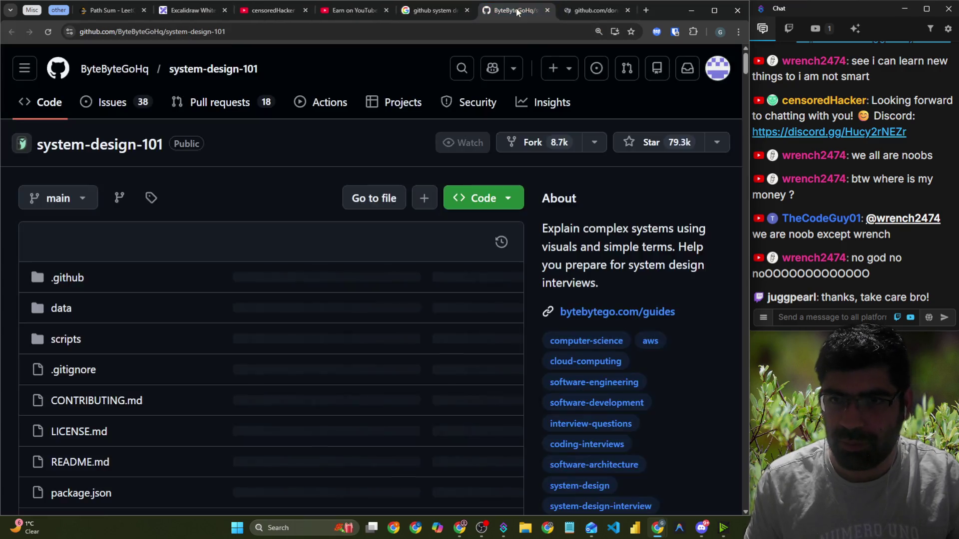
pyautogui.scroll(-15, 235, 197)
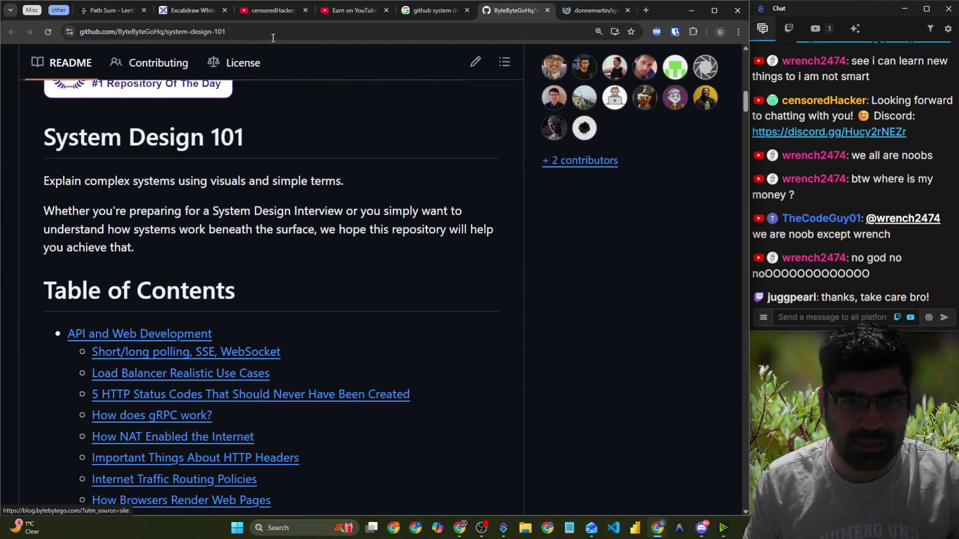
pyautogui.click(271, 35)
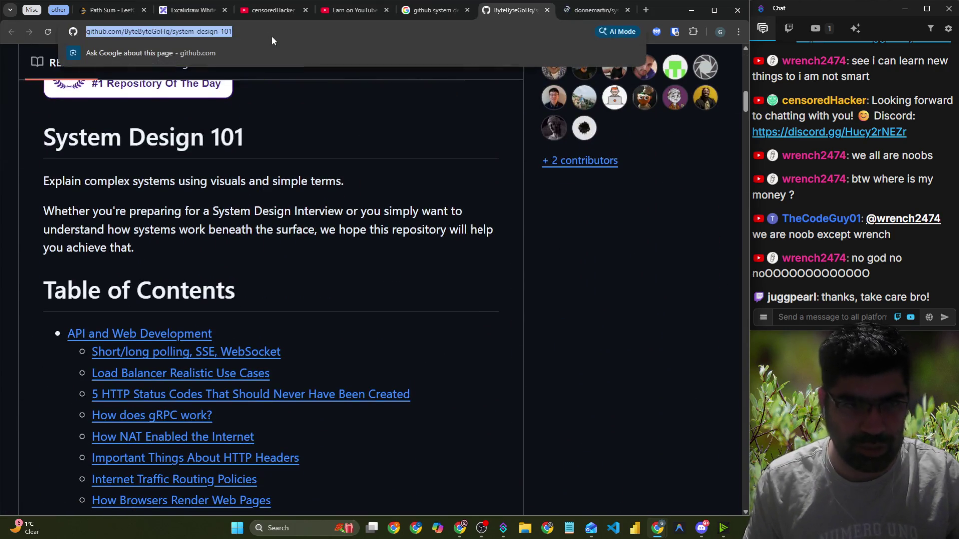
pyautogui.hotkey('ctrl', 'c')
pyautogui.click(831, 317)
pyautogui.hotkey('ctrl', 'v')
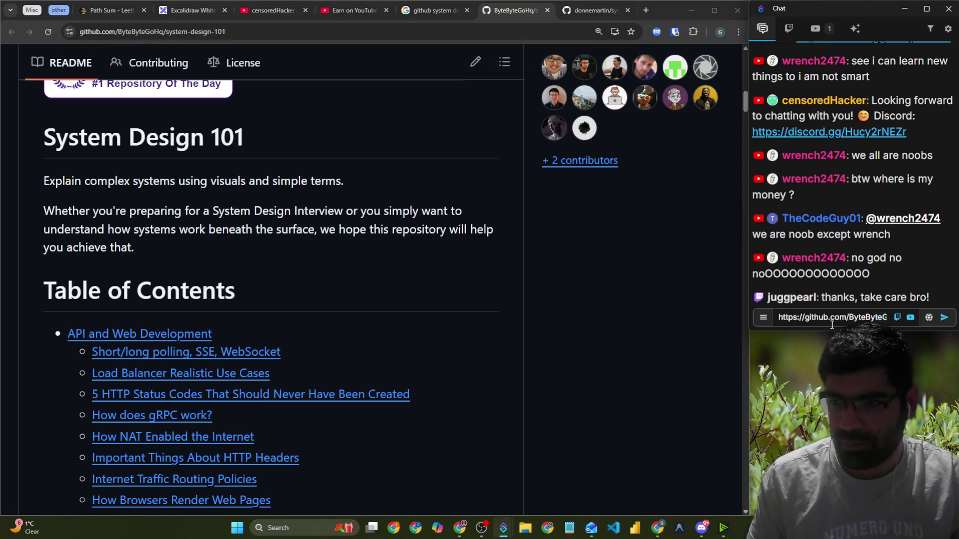
pyautogui.press('Return')
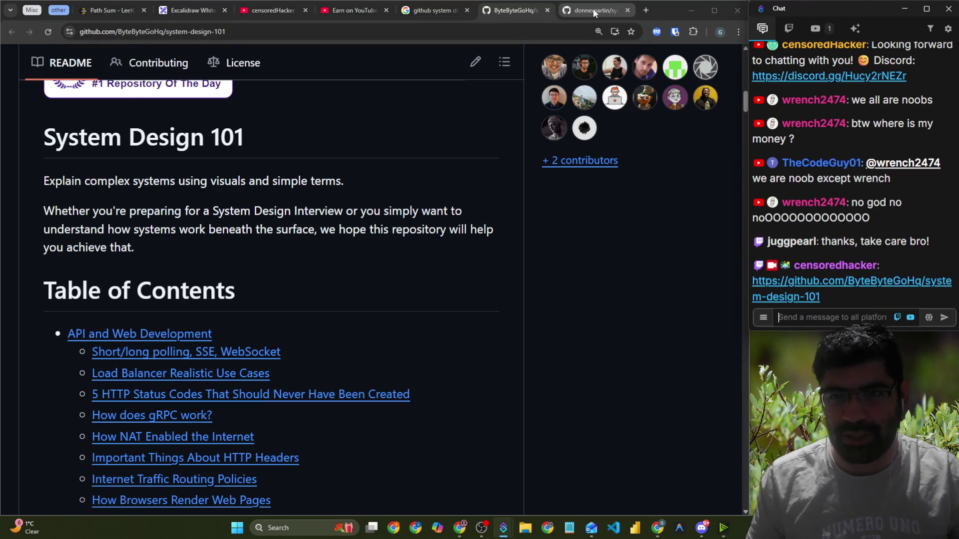
# Copy the system-design-primer repo URL and send it in the stream chat
pyautogui.click(594, 10)
pyautogui.click(315, 39)
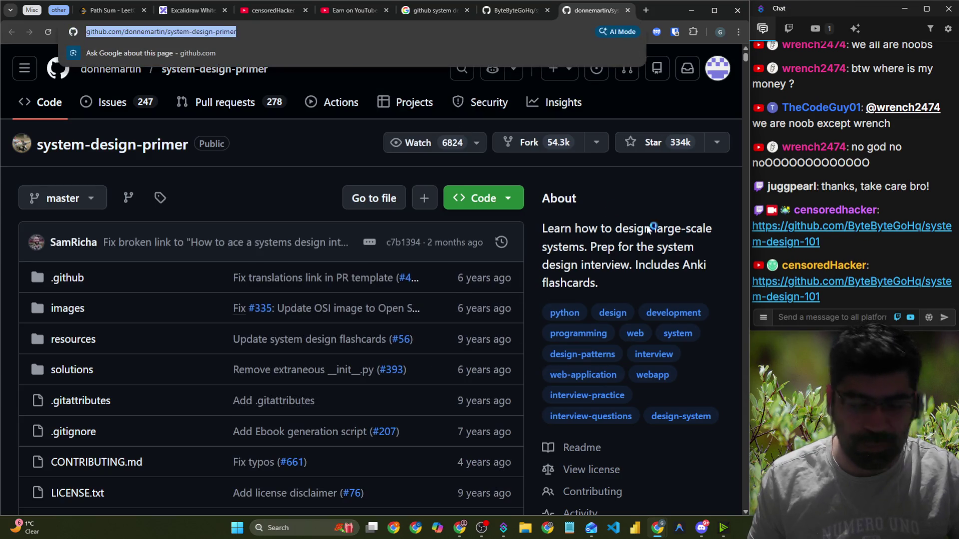
pyautogui.hotkey('ctrl', 'c')
pyautogui.click(843, 317)
pyautogui.hotkey('ctrl', 'v')
pyautogui.press('Return')
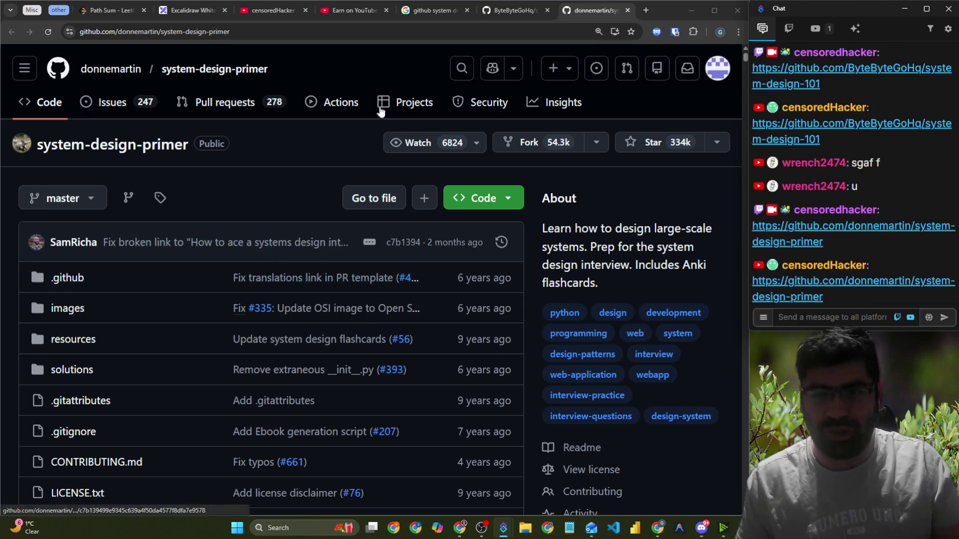
pyautogui.click(369, 11)
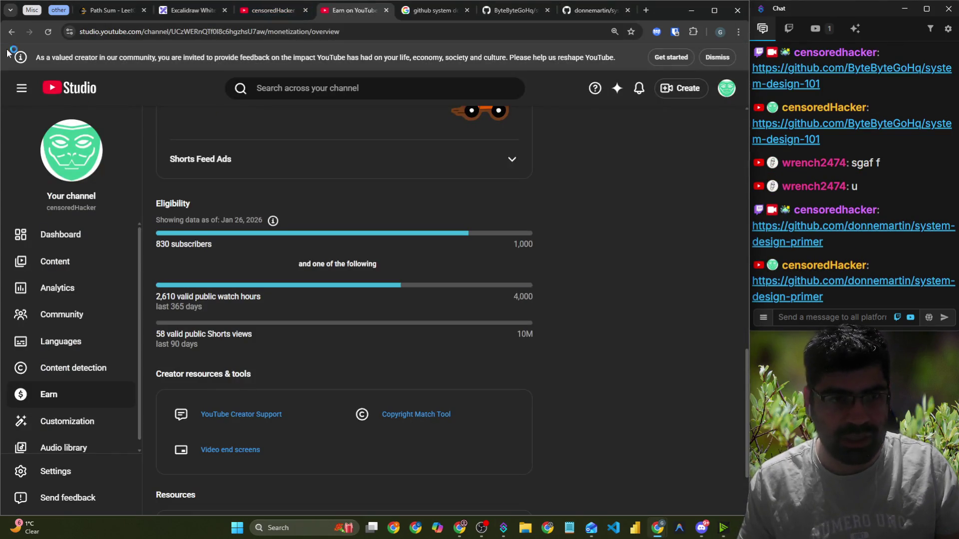
# View the channel's Courses tab with its 17-lesson TryHackMe course, then return to the Earn page
pyautogui.click(256, 12)
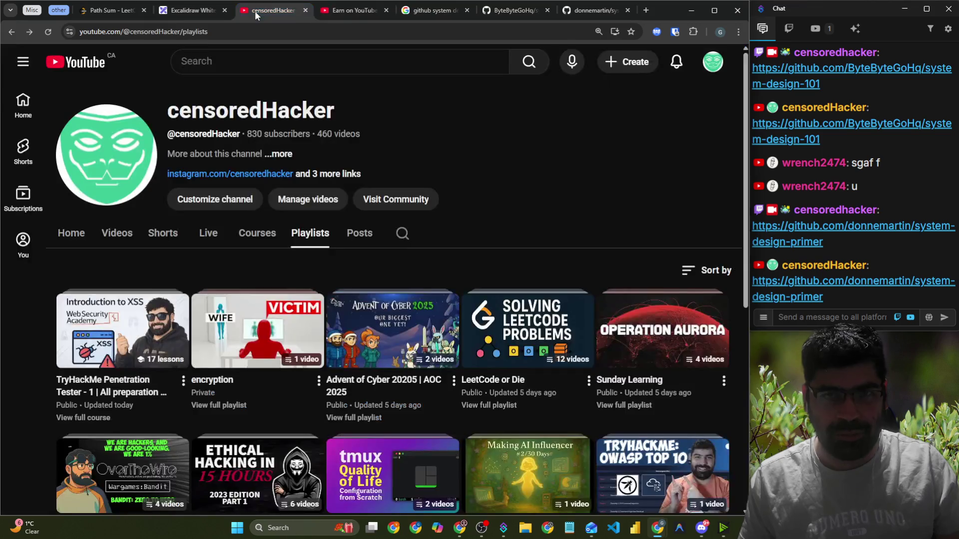
pyautogui.click(255, 235)
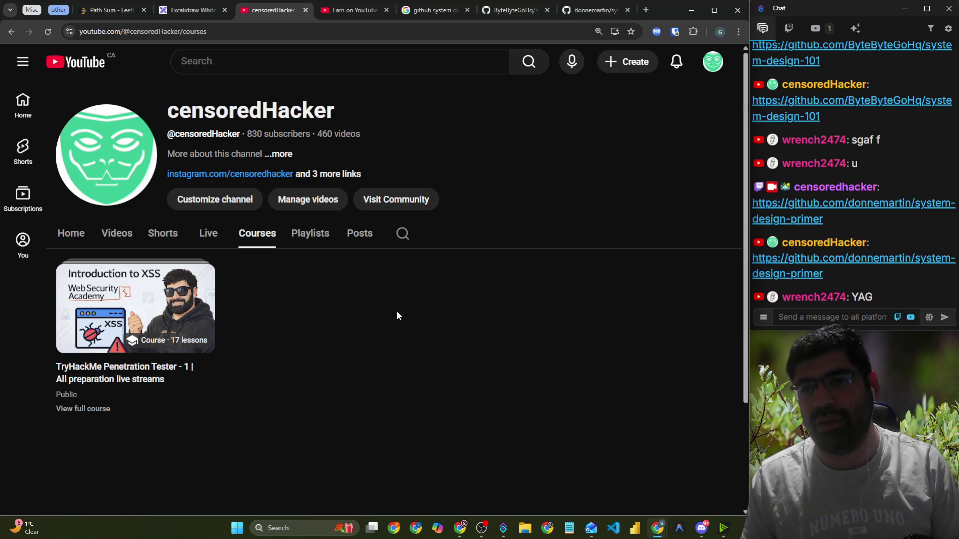
pyautogui.click(338, 9)
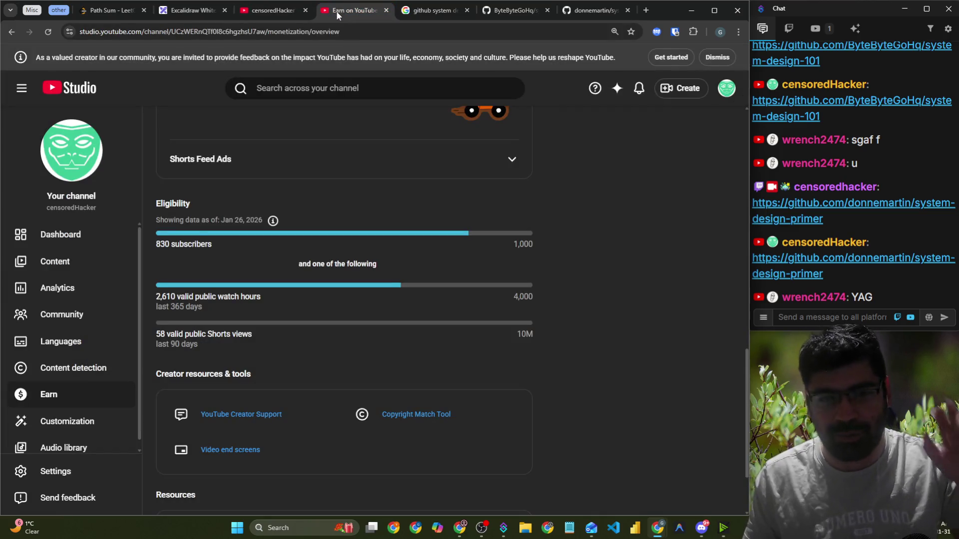
pyautogui.scroll(-2, 592, 390)
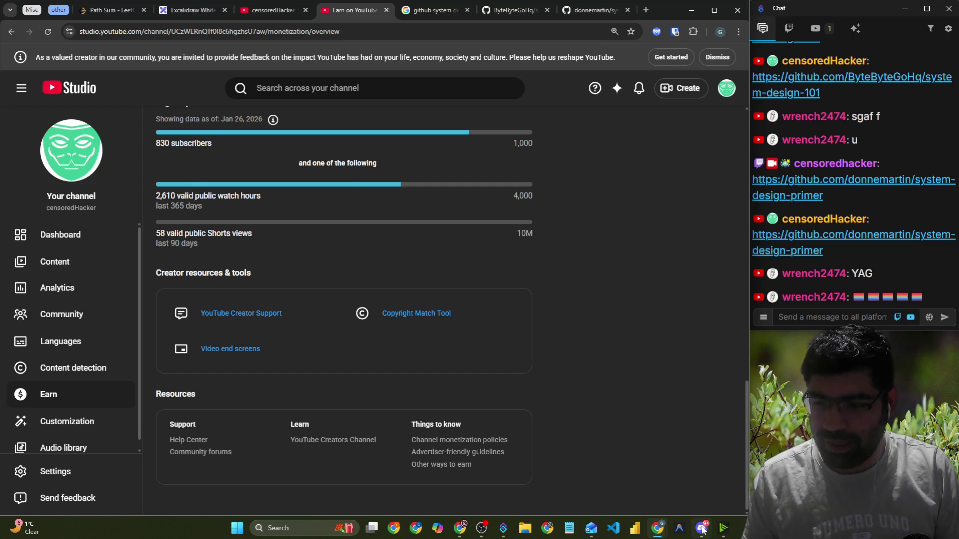
pyautogui.click(702, 528)
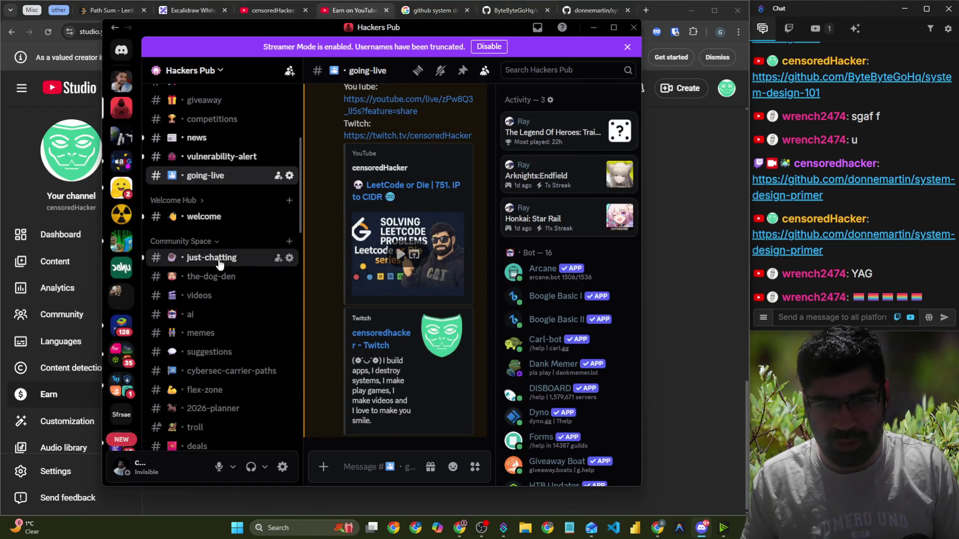
# Send 'yo yo' in Hackers Pub's #just-chatting channel, then bring the browser forward
pyautogui.click(219, 261)
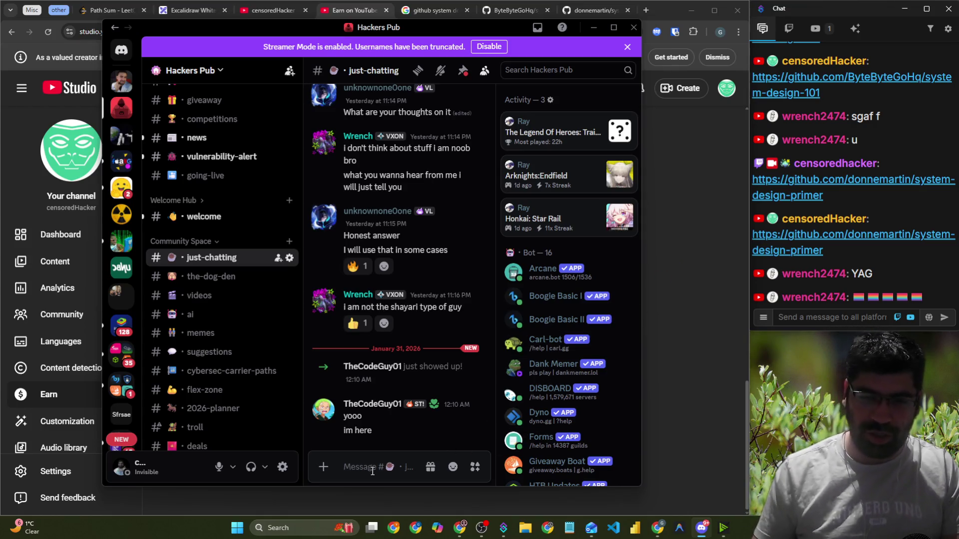
pyautogui.write('yo yo')
pyautogui.press('Return')
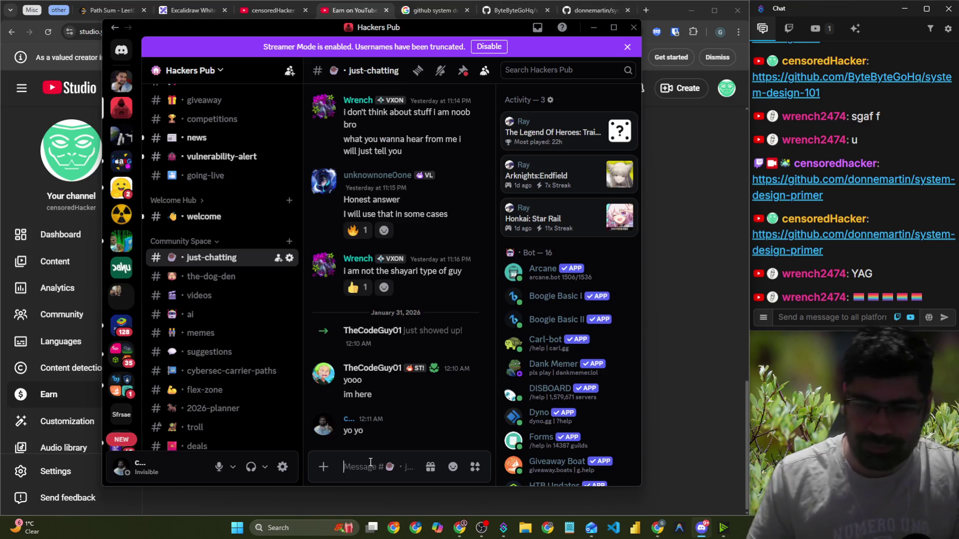
pyautogui.click(661, 308)
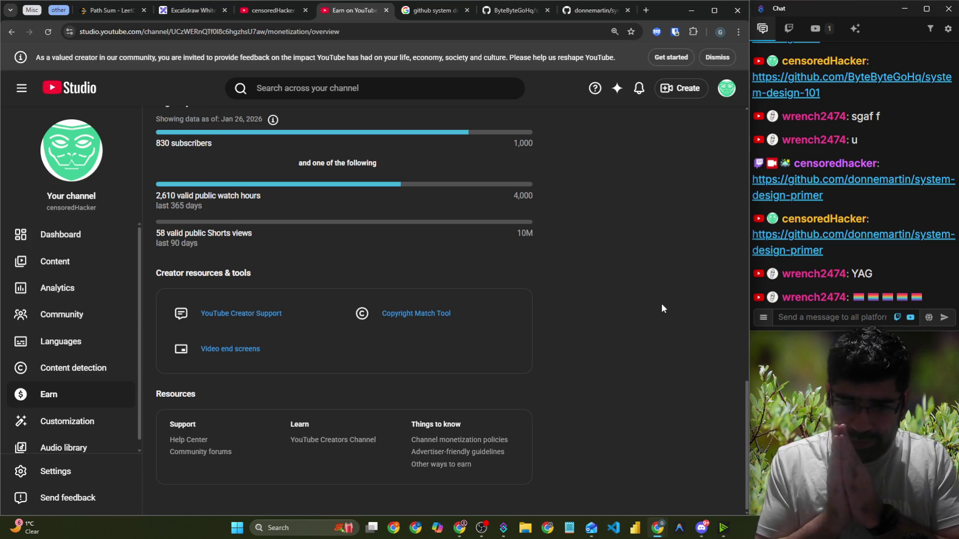
# Search the viewer's handle from the system-design-primer tab's address bar
pyautogui.click(577, 8)
pyautogui.click(546, 30)
pyautogui.write('wr')
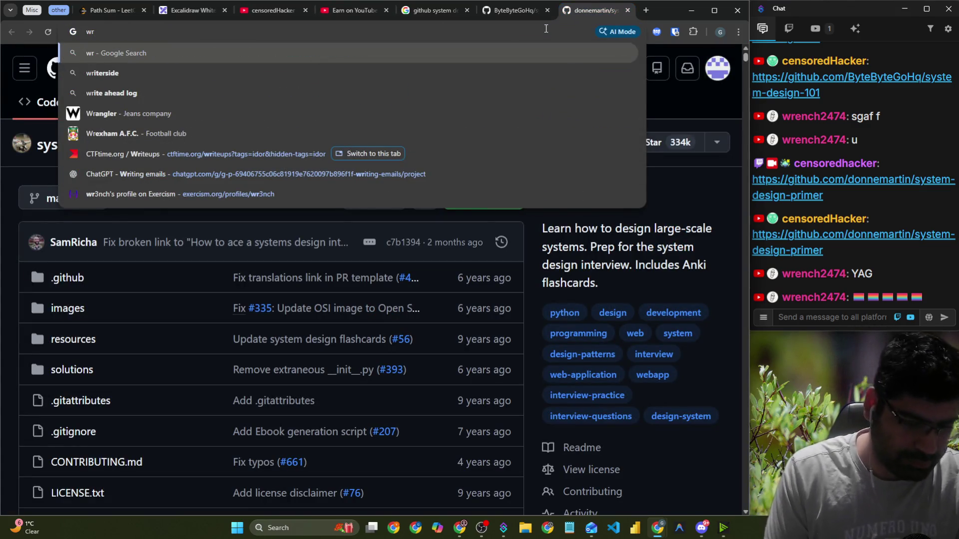
pyautogui.write('3ch')
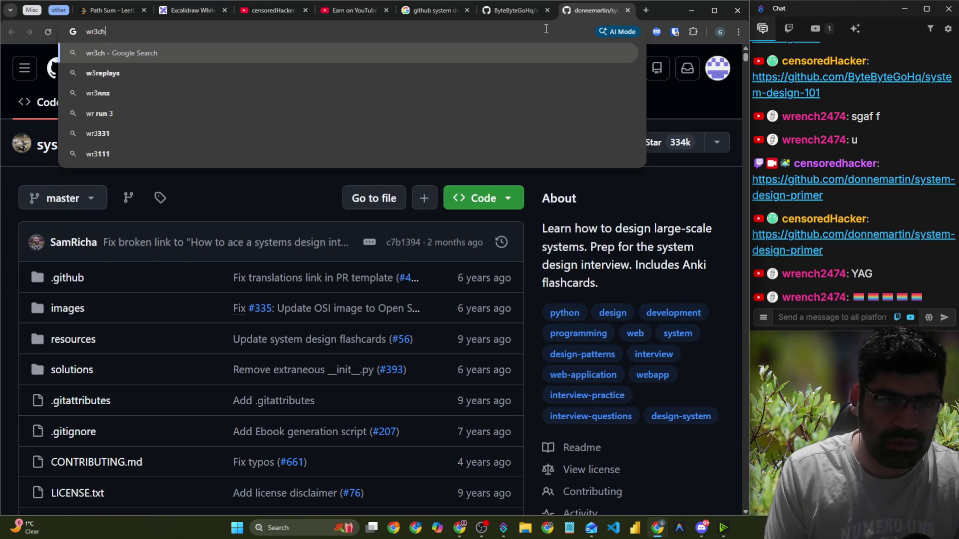
pyautogui.press('Return')
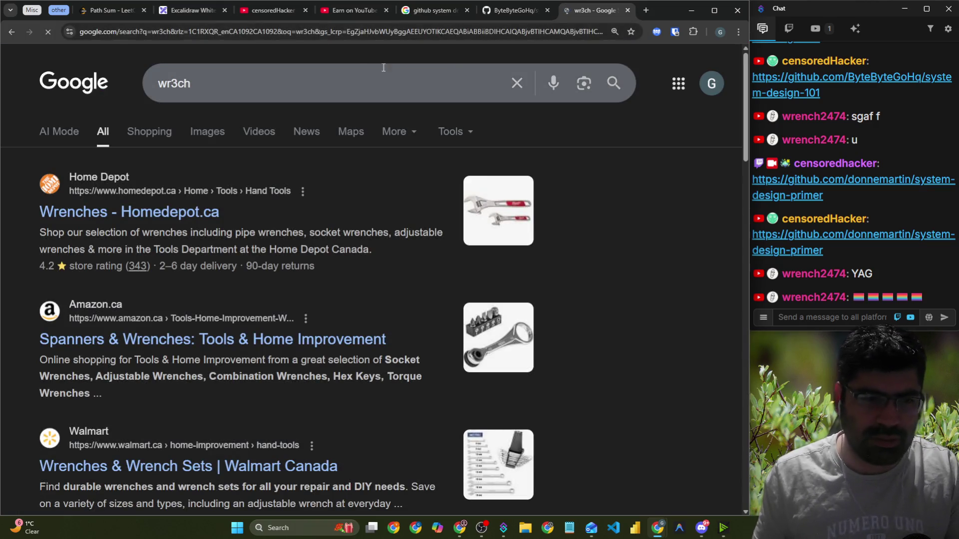
# Open the viewer's GitHub profile suggestion and scroll through its SOC Analyst README
pyautogui.click(255, 29)
pyautogui.write('github.com')
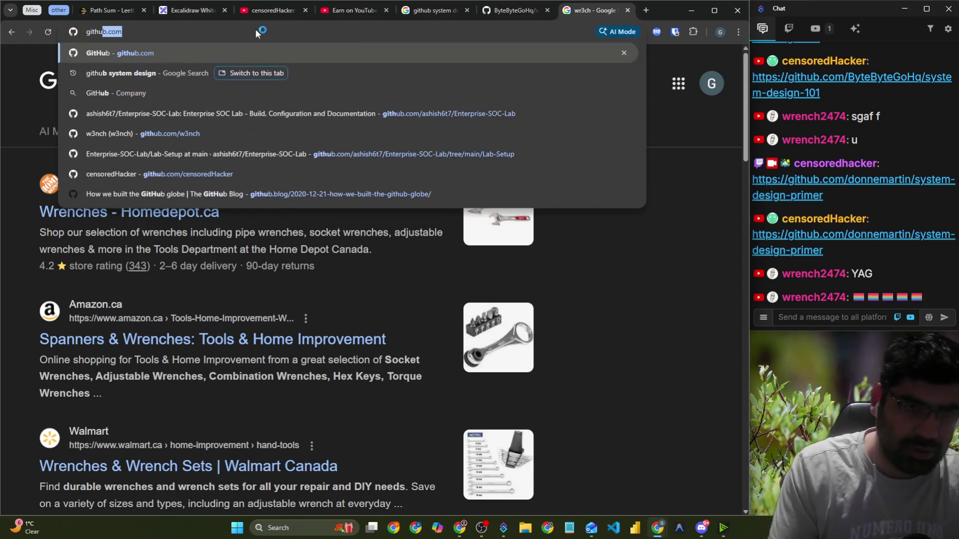
pyautogui.press('Down')
pyautogui.press('Down')
pyautogui.press('Down')
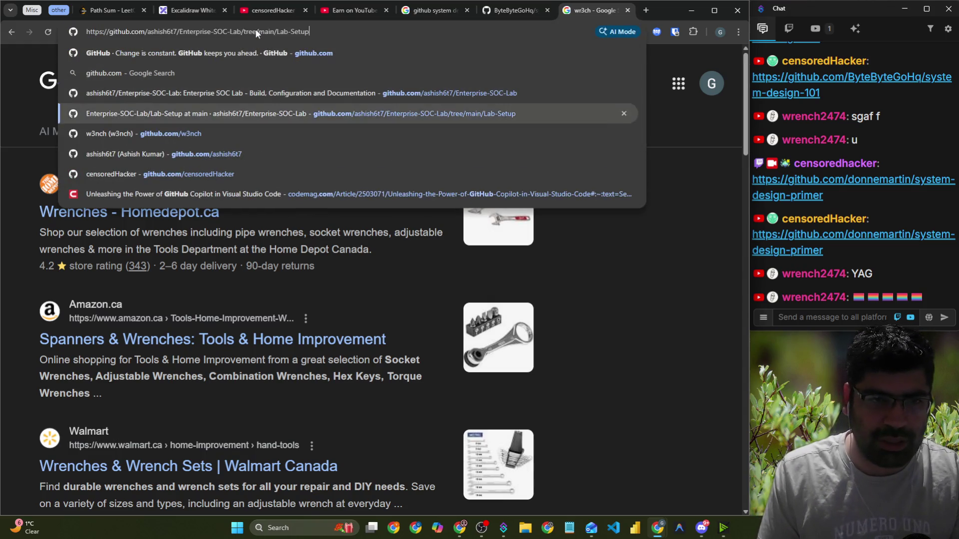
pyautogui.press('Return')
pyautogui.scroll(-5, 349, 220)
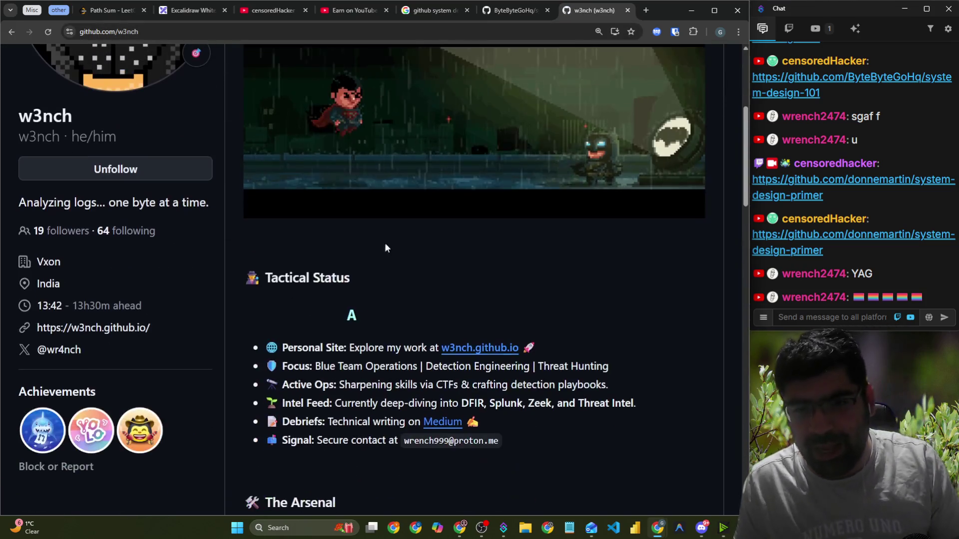
pyautogui.scroll(-5, 457, 312)
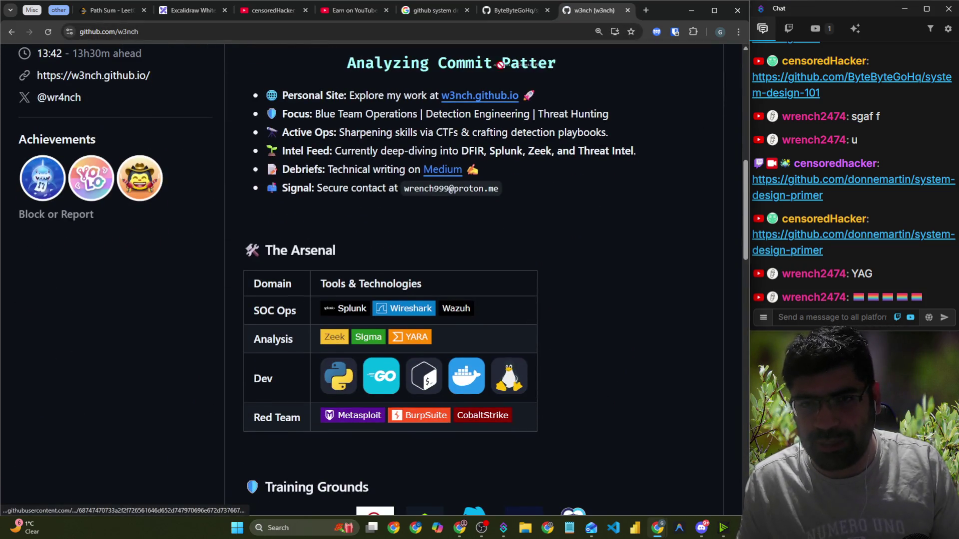
pyautogui.scroll(-2, 628, 208)
pyautogui.scroll(-5, 627, 205)
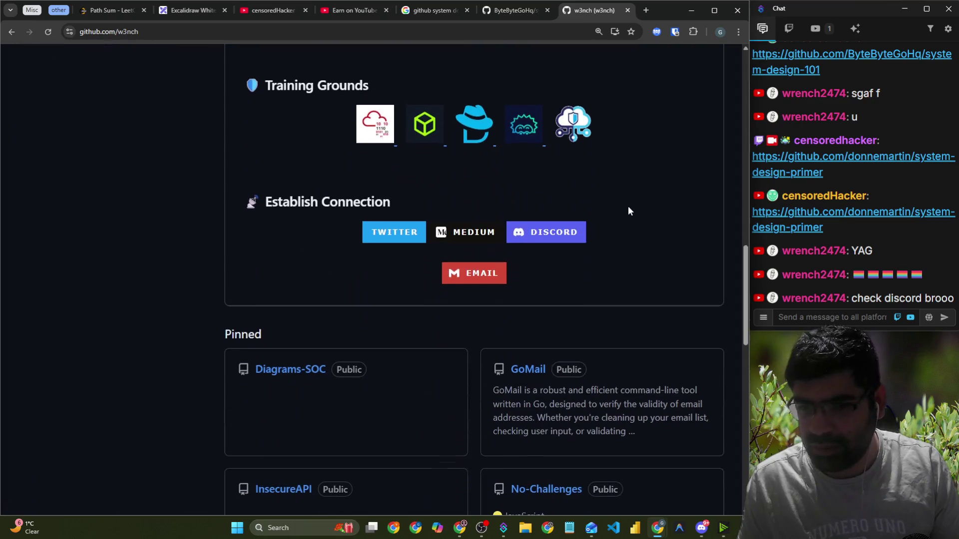
# Check Discord's new messages, then return to the GitHub profile
pyautogui.click(702, 528)
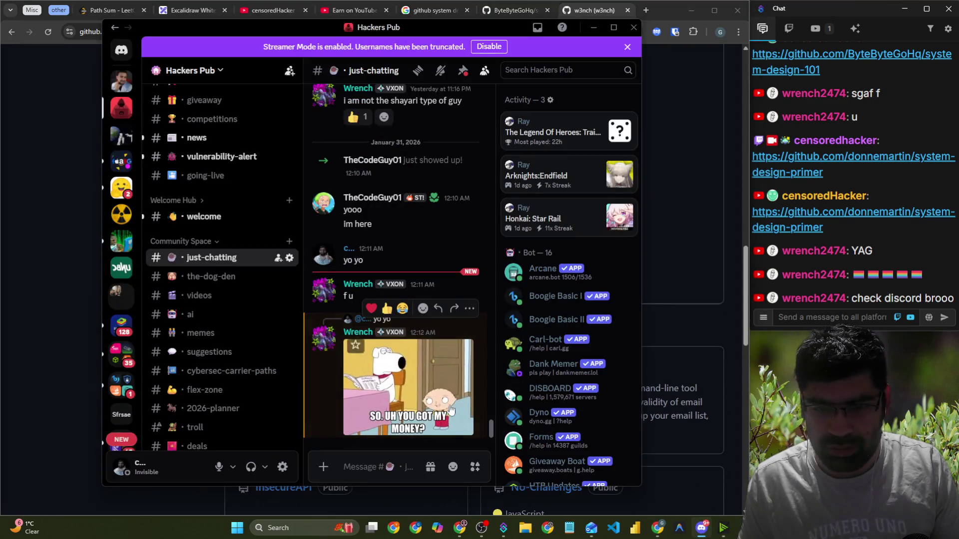
pyautogui.click(41, 303)
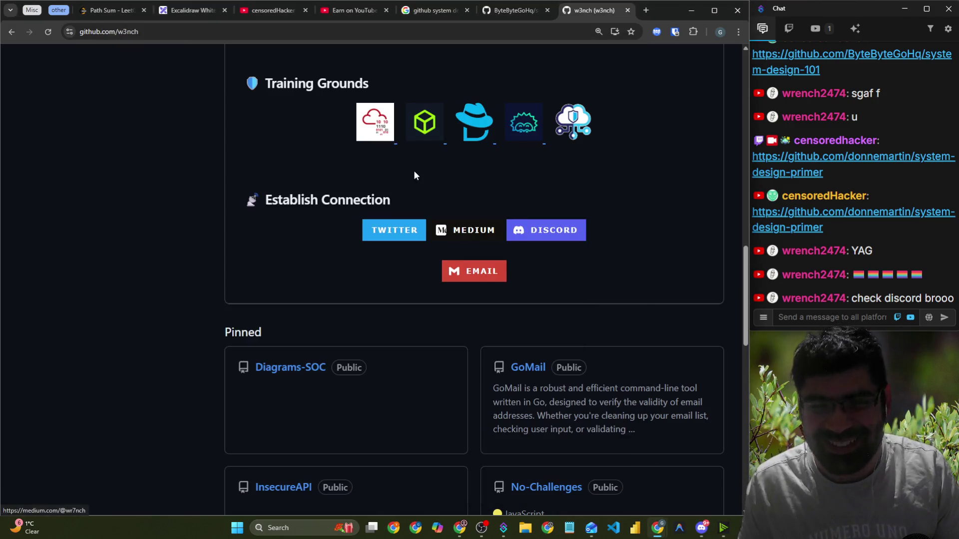
pyautogui.scroll(-5, 481, 206)
pyautogui.scroll(12, 403, 214)
pyautogui.scroll(6, 376, 210)
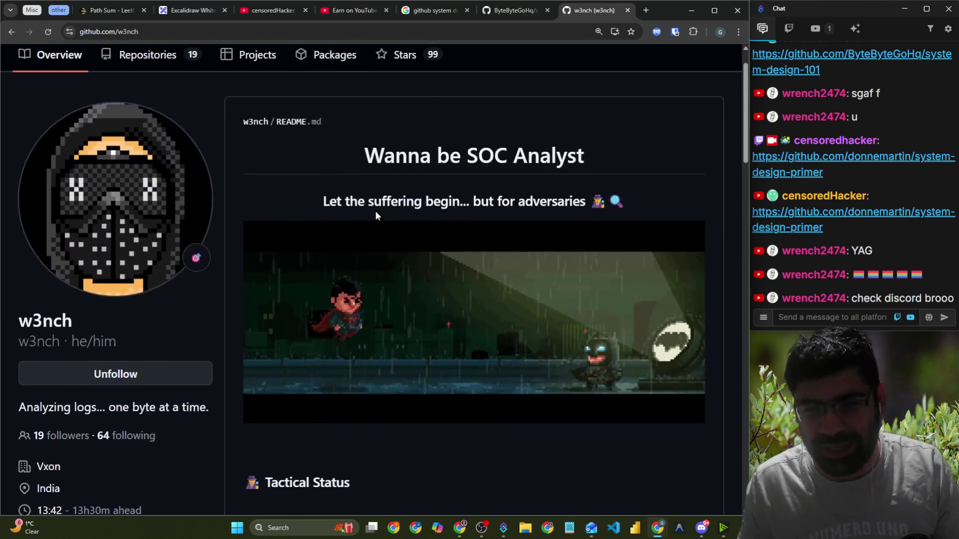
pyautogui.click(255, 31)
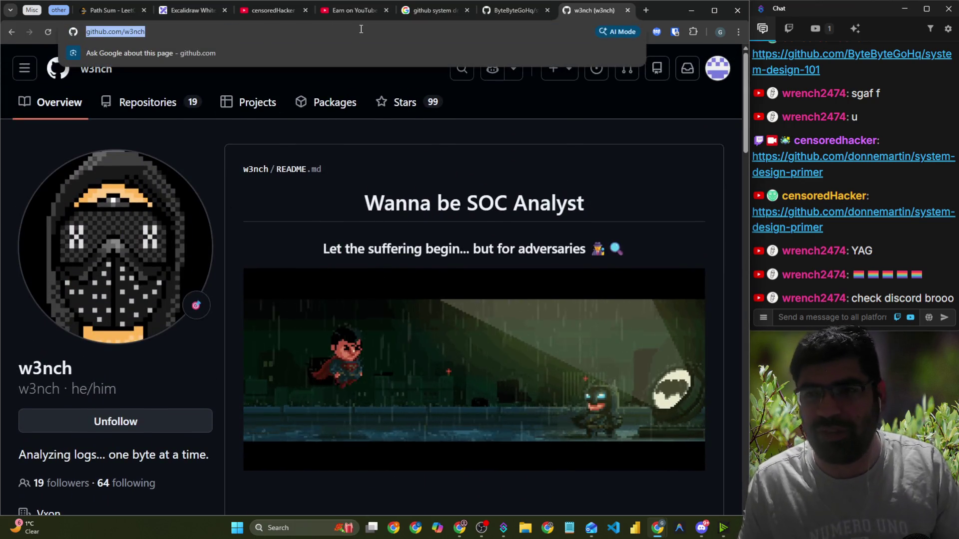
# Search Google for 'github.io top' and scroll the results
pyautogui.write('github.')
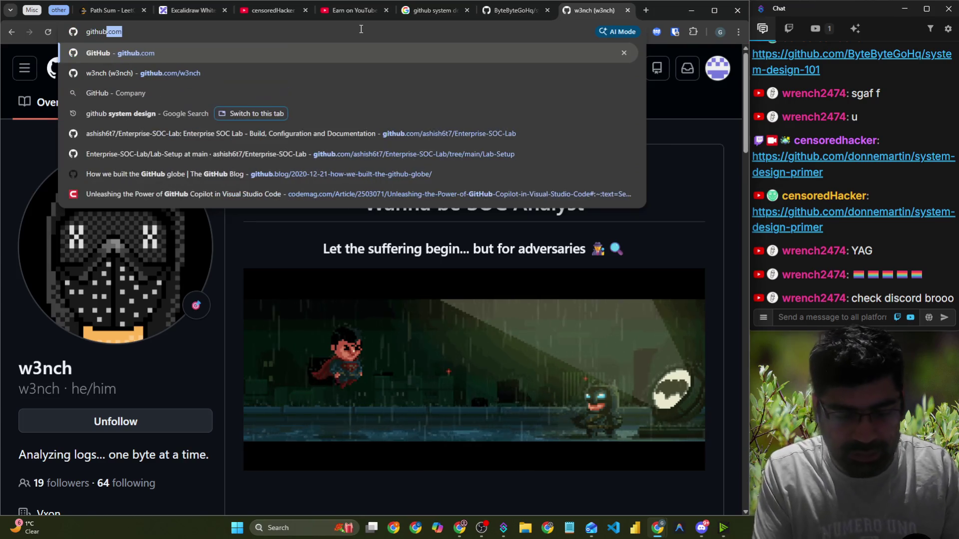
pyautogui.write('io')
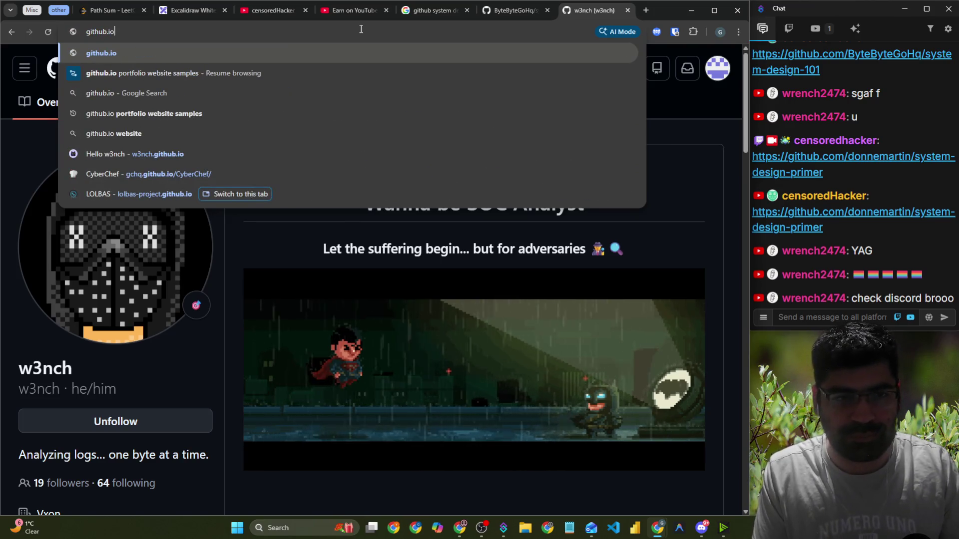
pyautogui.press('Down')
pyautogui.press('Down')
pyautogui.press('Down')
pyautogui.press('Up')
pyautogui.press('Up')
pyautogui.press('Up')
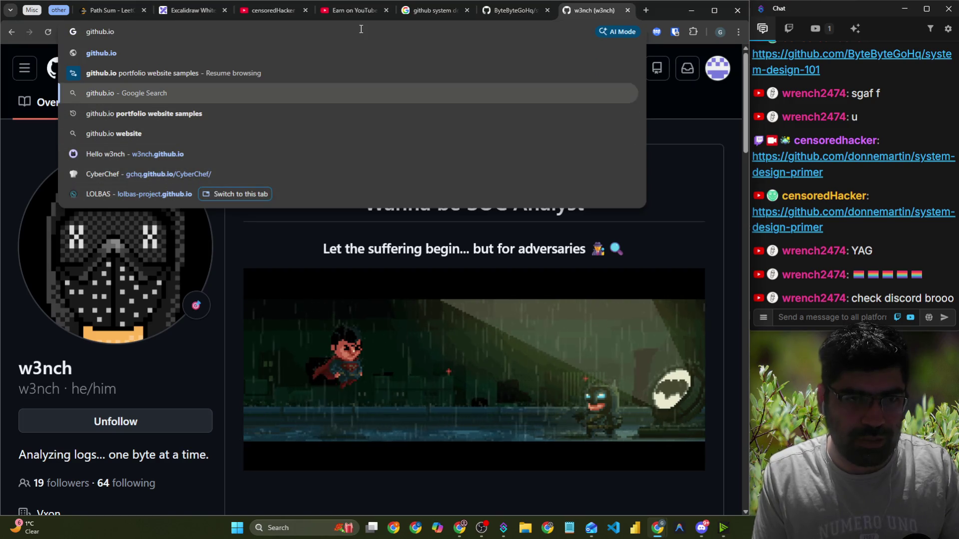
pyautogui.press('Up')
pyautogui.press('Up')
pyautogui.write('top')
pyautogui.press('Return')
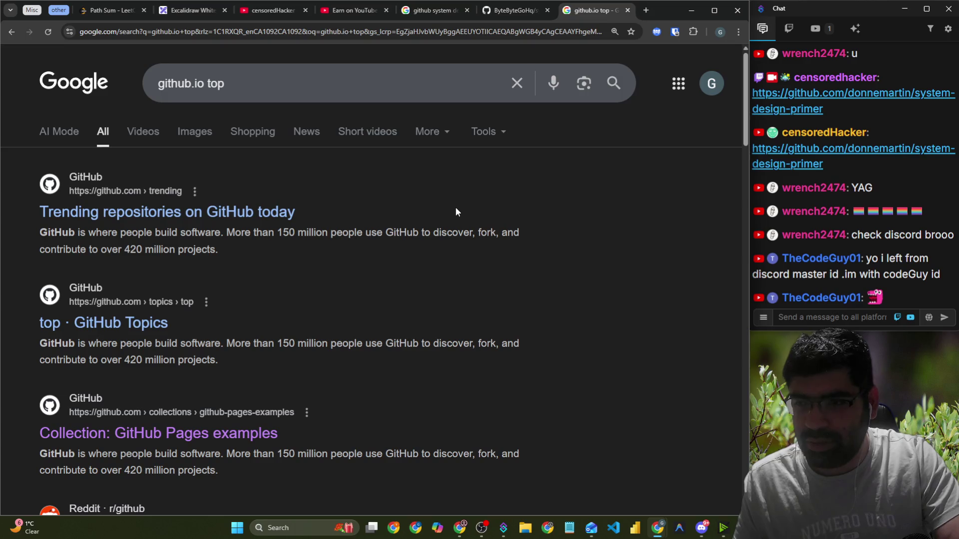
pyautogui.scroll(-3, 380, 207)
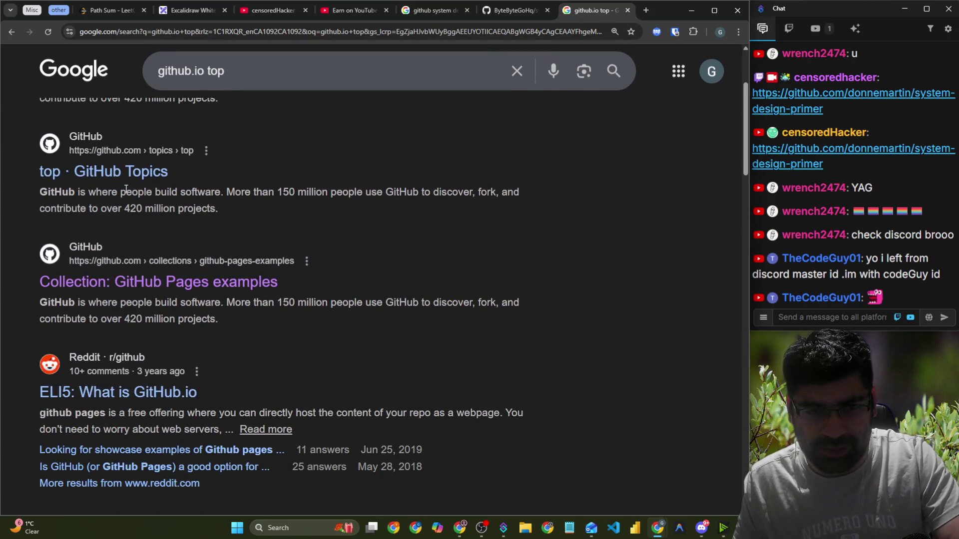
pyautogui.scroll(-1, 160, 249)
# Browse the GitHub Pages examples collection, then switch the stream to the full-screen webcam scene
pyautogui.click(163, 242)
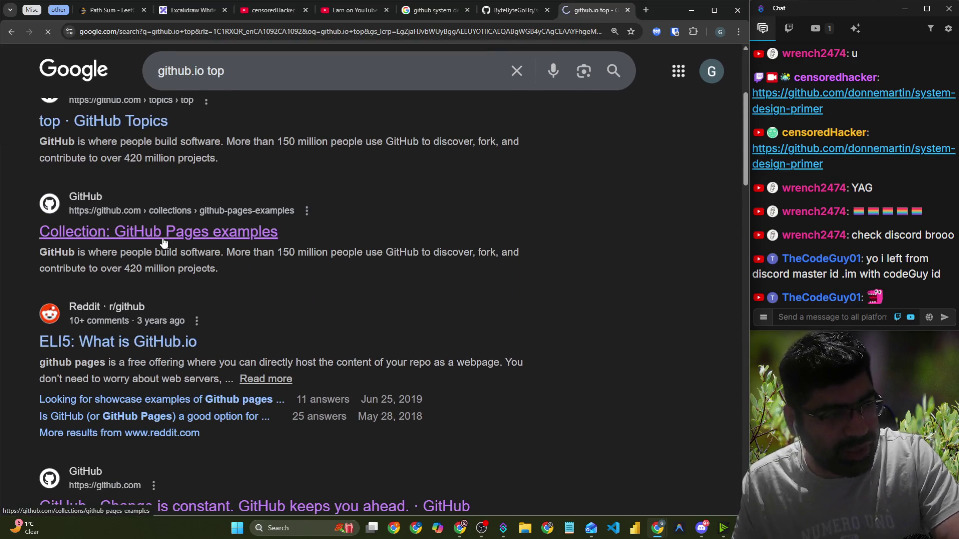
pyautogui.scroll(-5, 305, 240)
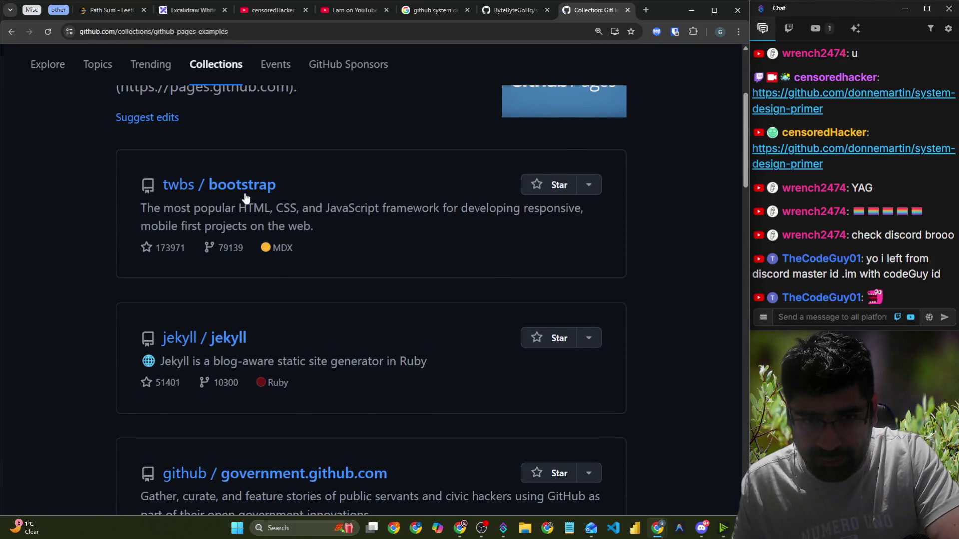
pyautogui.click(13, 31)
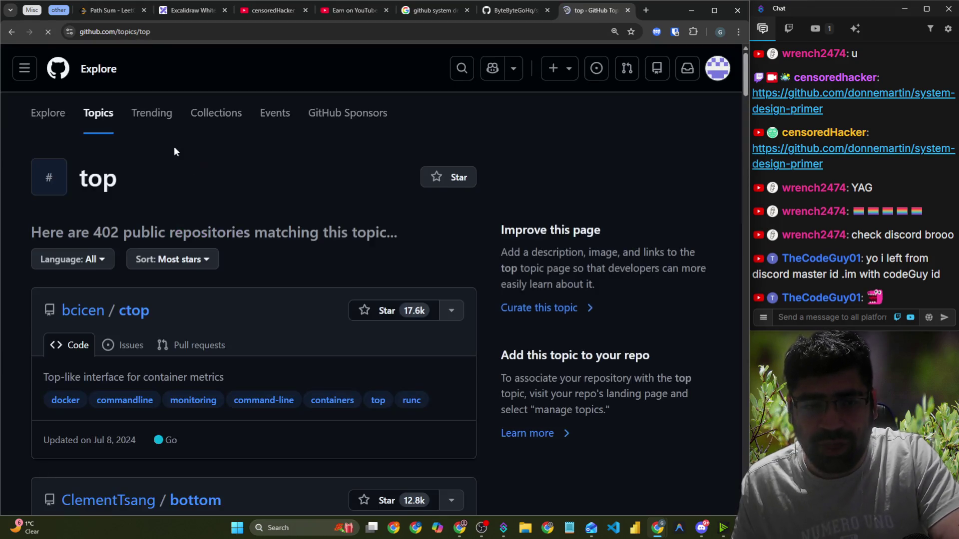
pyautogui.scroll(-5, 175, 165)
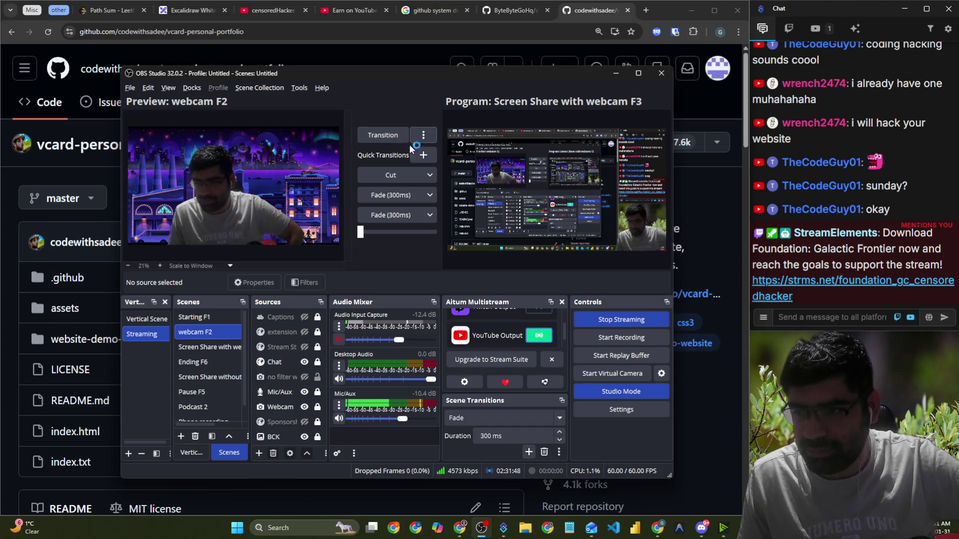
pyautogui.click(377, 136)
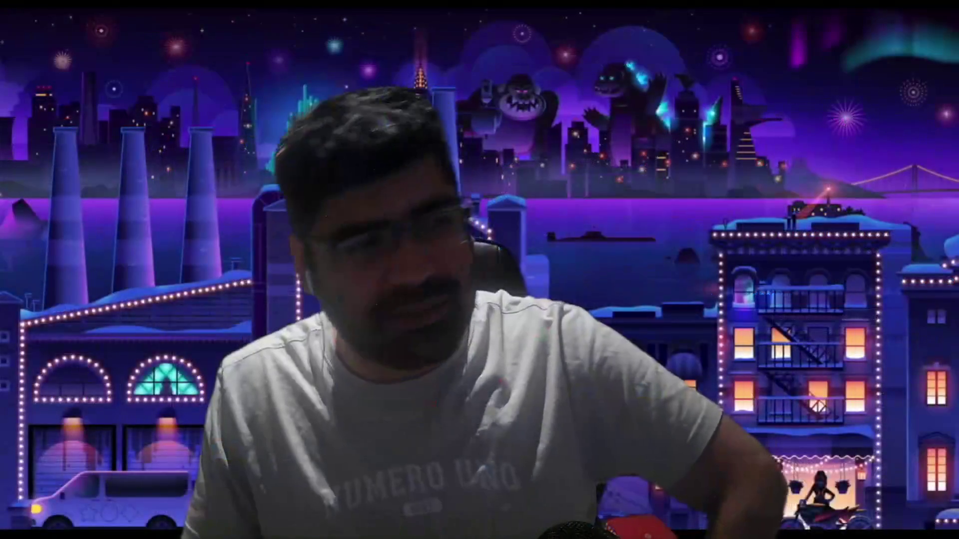